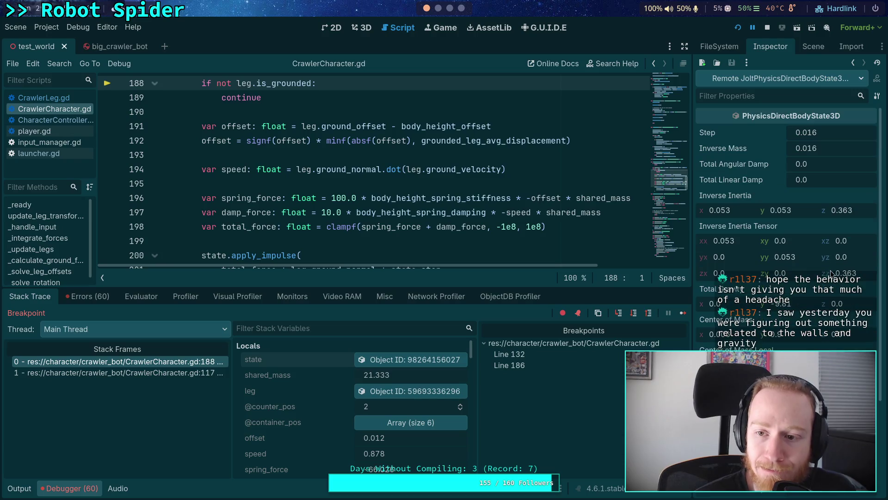
# Scroll the Stack Variables list to find the spider's legs array.
pyautogui.moveTo(414, 214)
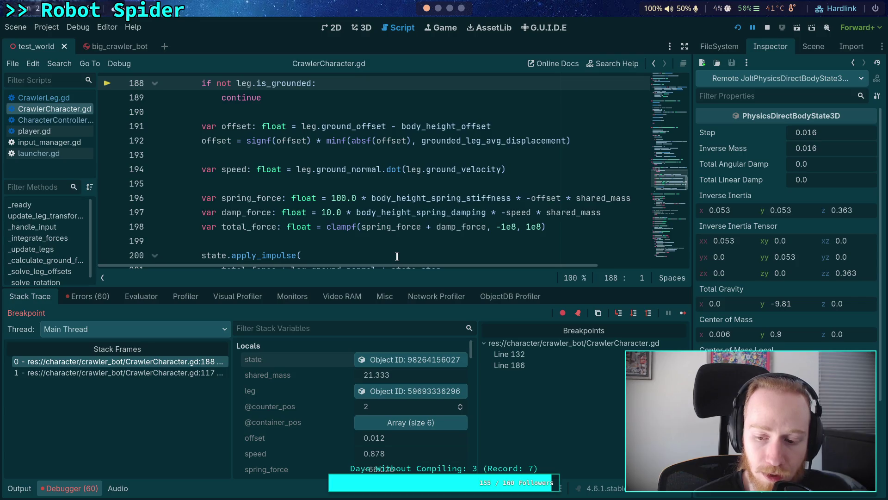
pyautogui.scroll(-5, 792, 336)
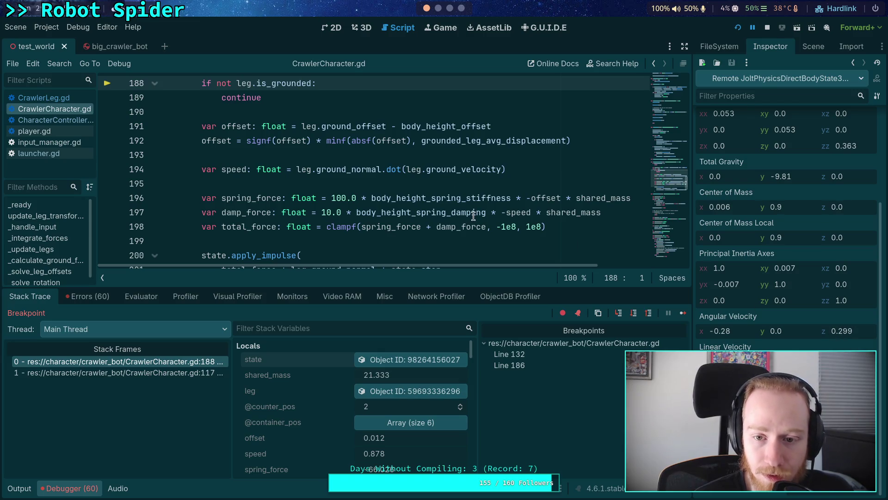
pyautogui.moveTo(474, 216)
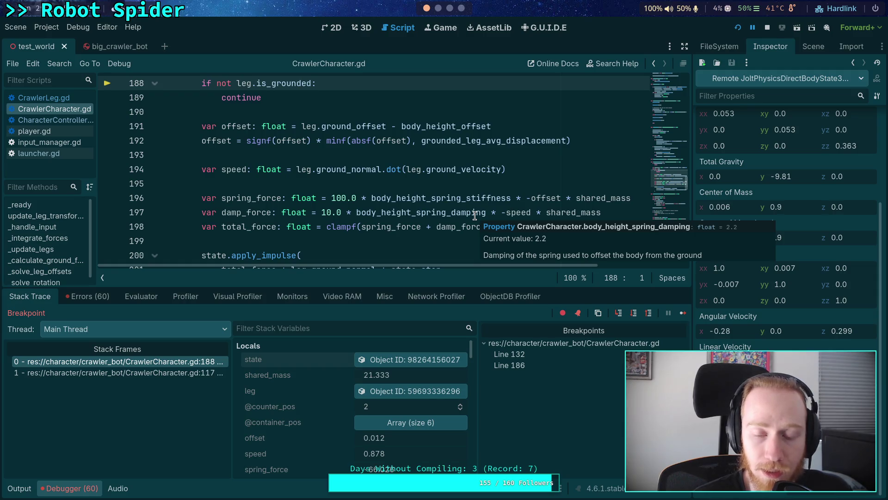
pyautogui.moveTo(418, 204)
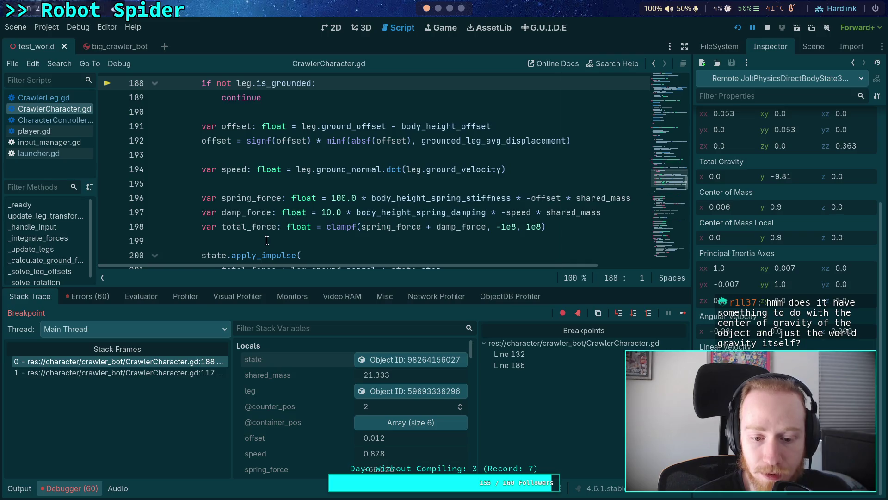
pyautogui.scroll(-3, 315, 398)
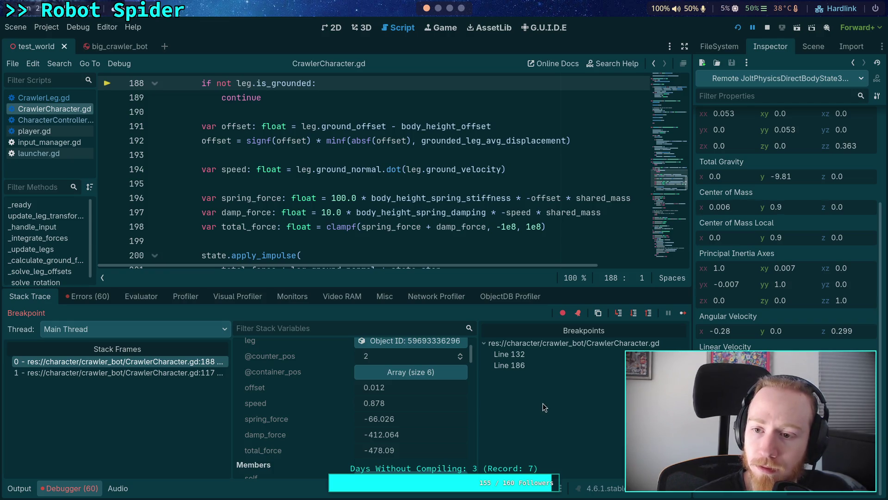
pyautogui.scroll(5, 786, 394)
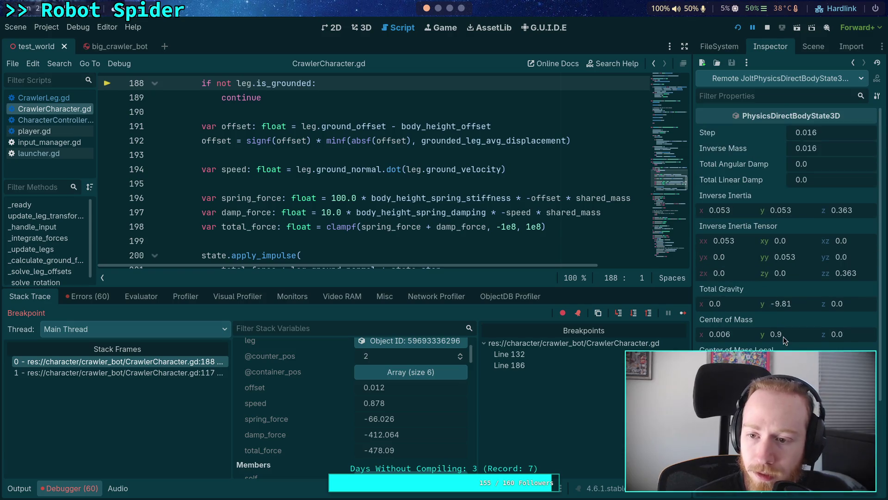
pyautogui.scroll(1, 354, 393)
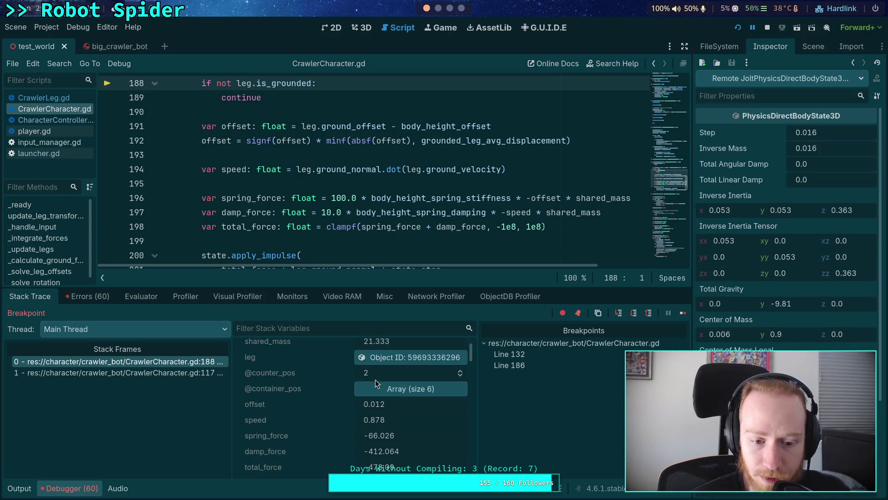
pyautogui.scroll(-3, 376, 379)
pyautogui.scroll(4, 347, 379)
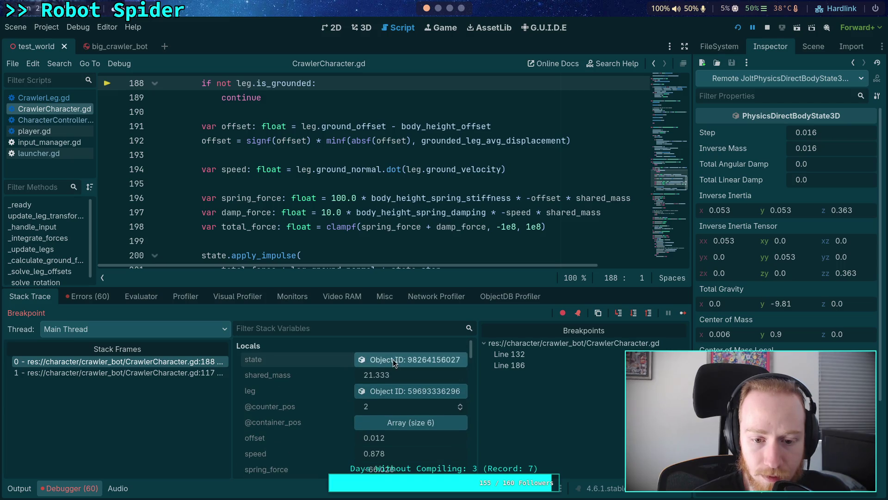
pyautogui.scroll(-5, 354, 393)
pyautogui.scroll(-10, 356, 383)
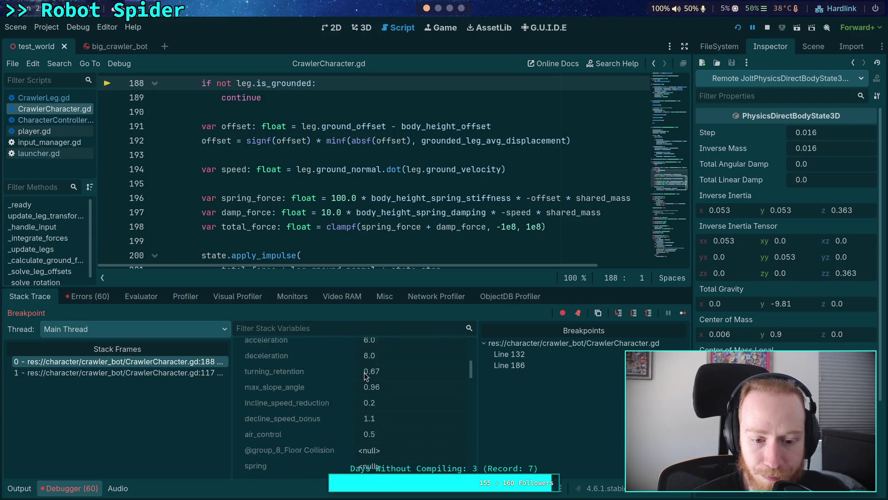
pyautogui.scroll(-8, 400, 387)
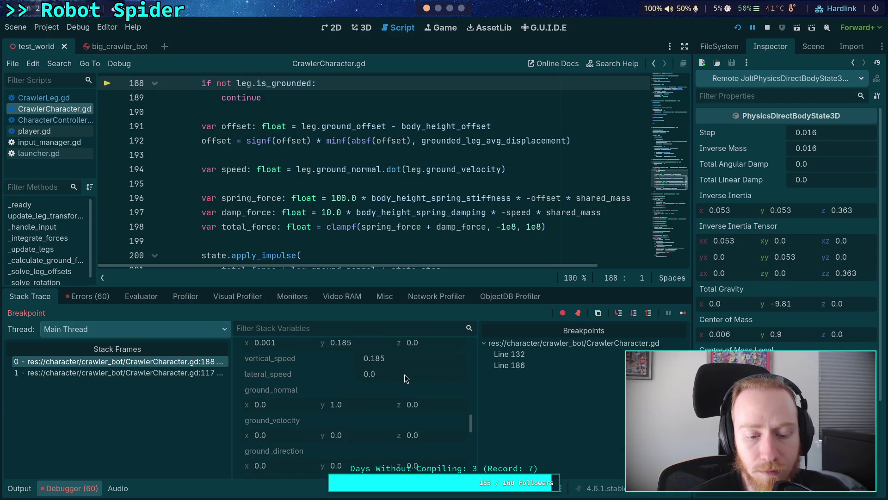
pyautogui.scroll(-5, 407, 374)
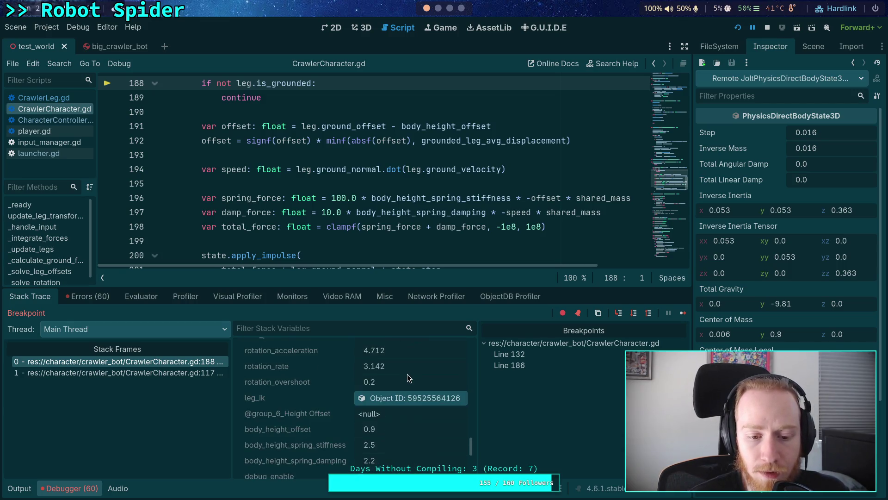
# Expand legs and inspect legs[1], scrolling to its ground point (7.52, 0.225, -5.13).
pyautogui.click(396, 406)
pyautogui.scroll(-2, 398, 417)
pyautogui.click(386, 422)
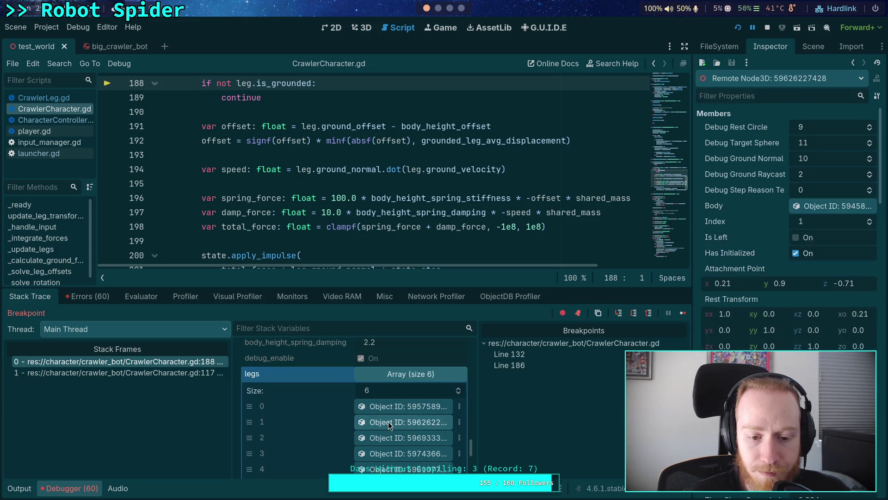
pyautogui.scroll(-5, 787, 208)
pyautogui.scroll(-10, 789, 223)
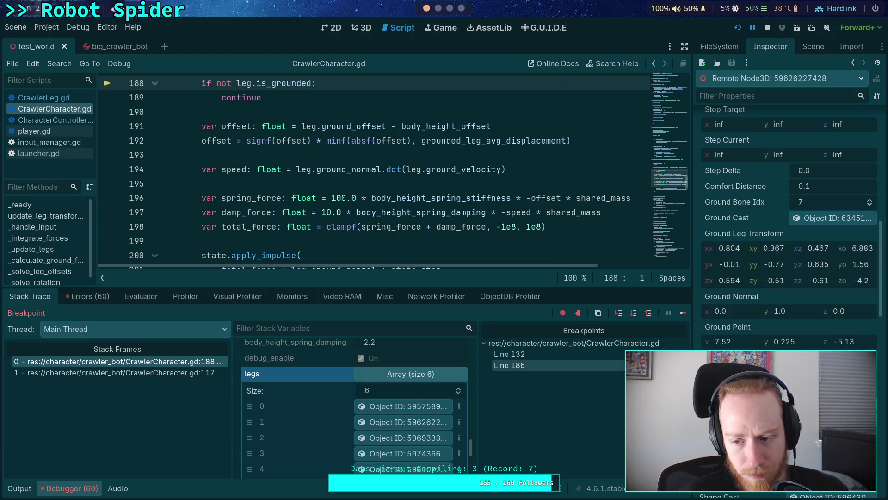
pyautogui.click(634, 313)
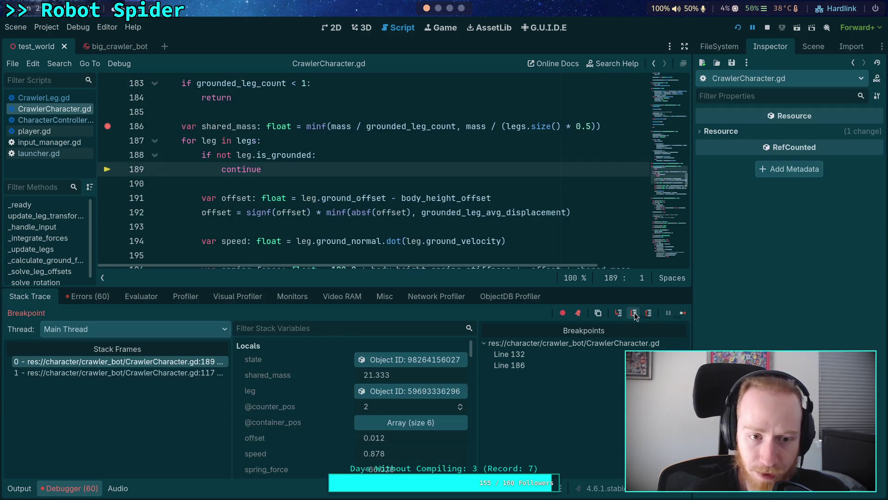
pyautogui.click(634, 313)
pyautogui.click(634, 314)
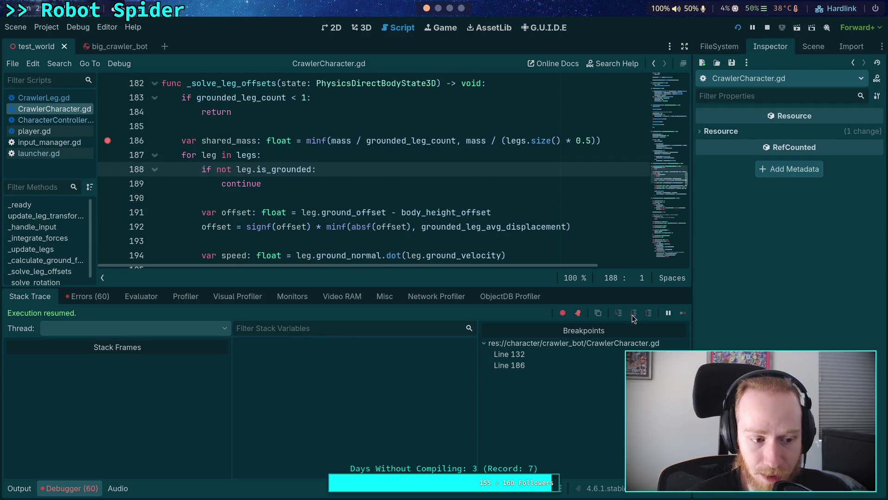
pyautogui.moveTo(524, 250)
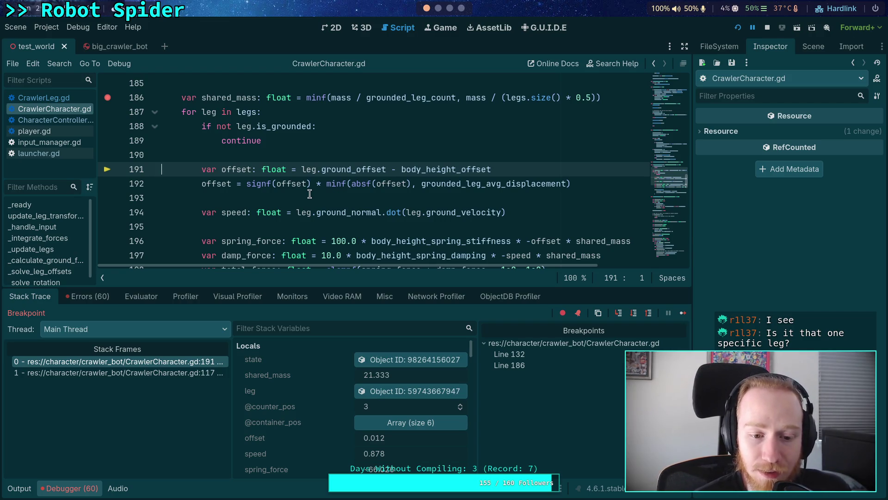
pyautogui.scroll(-1, 310, 194)
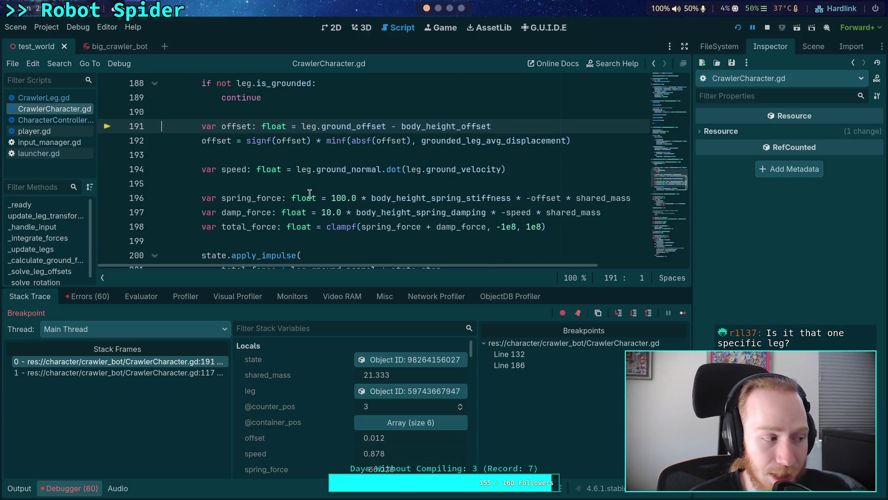
pyautogui.moveTo(310, 194)
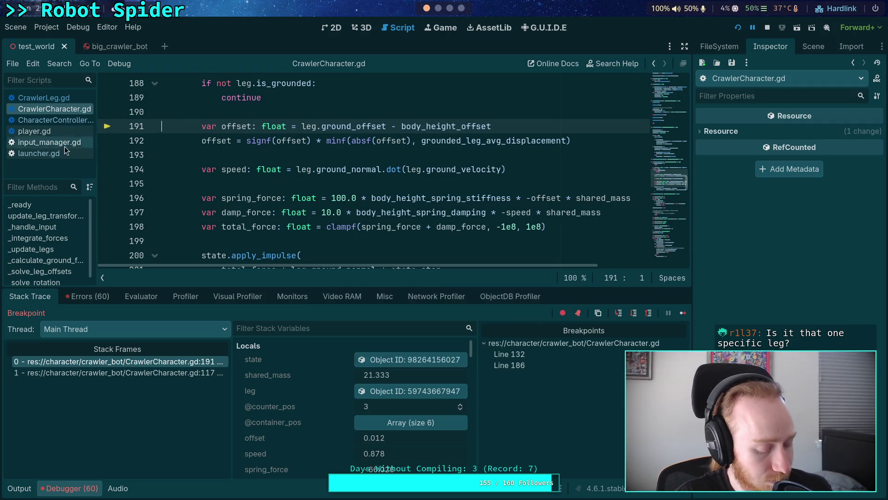
pyautogui.hotkey('alt', 'Tab')
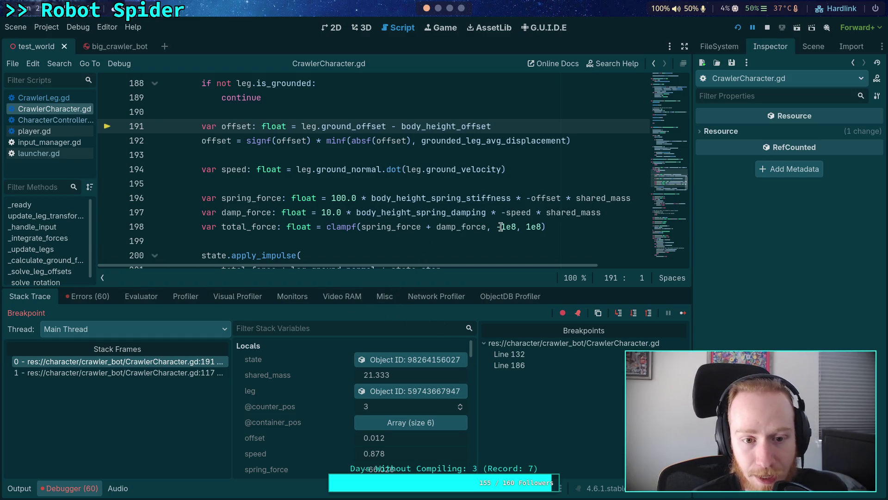
pyautogui.moveTo(578, 216)
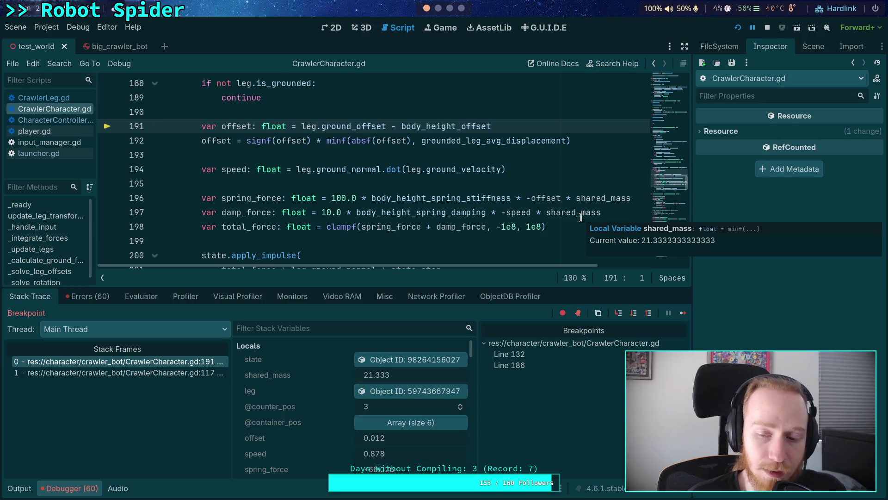
pyautogui.doubleClick(503, 228)
pyautogui.moveTo(497, 226); pyautogui.dragTo(517, 227)
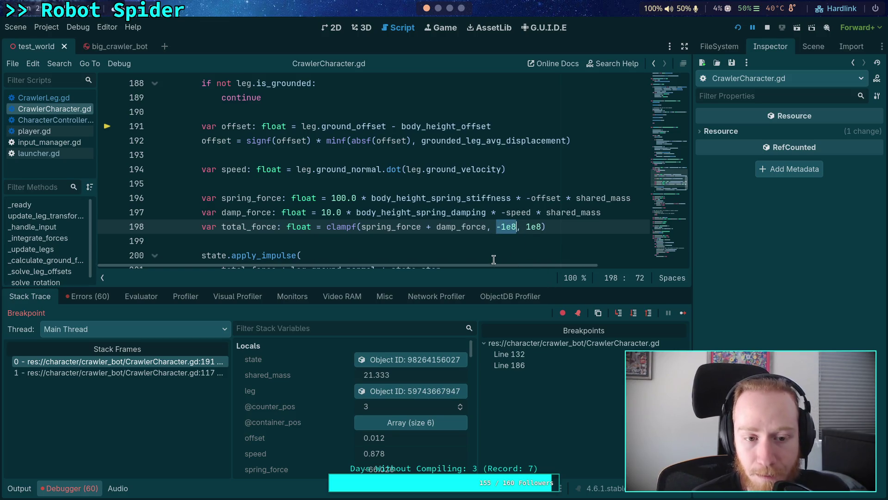
pyautogui.scroll(-1, 516, 241)
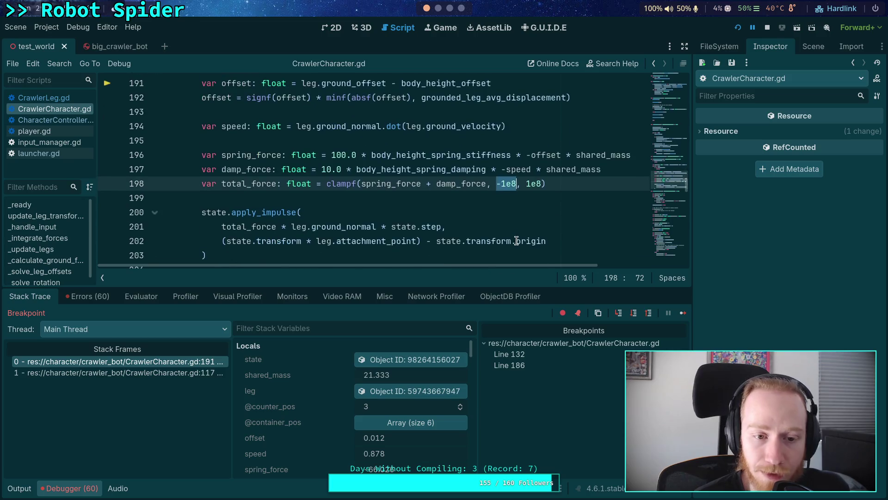
pyautogui.click(459, 200)
pyautogui.moveTo(516, 184); pyautogui.dragTo(496, 183)
pyautogui.click(464, 199)
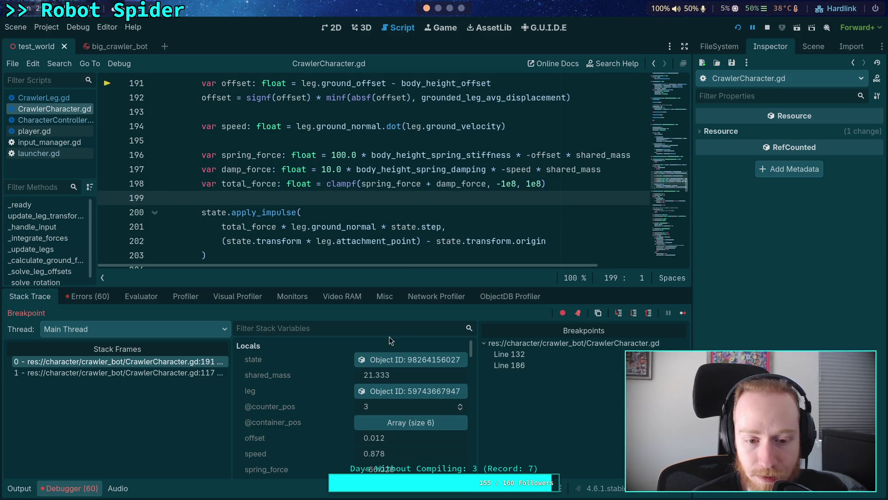
pyautogui.scroll(-2, 340, 382)
pyautogui.scroll(-3, 330, 404)
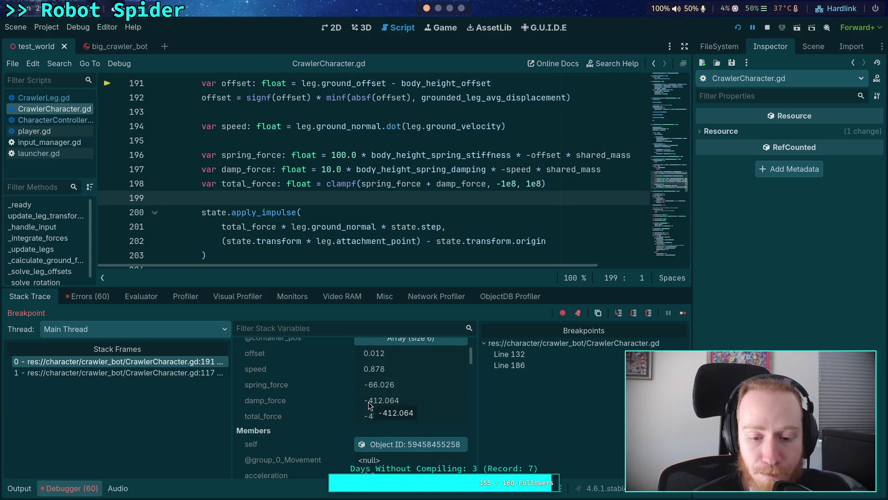
# Step the leg solve on to line 196 and bring the running spider game forward.
pyautogui.click(633, 313)
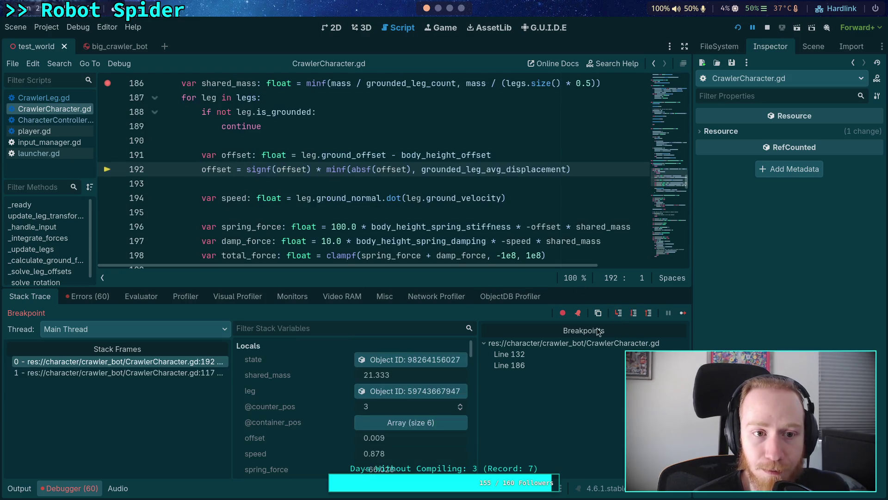
pyautogui.click(635, 313)
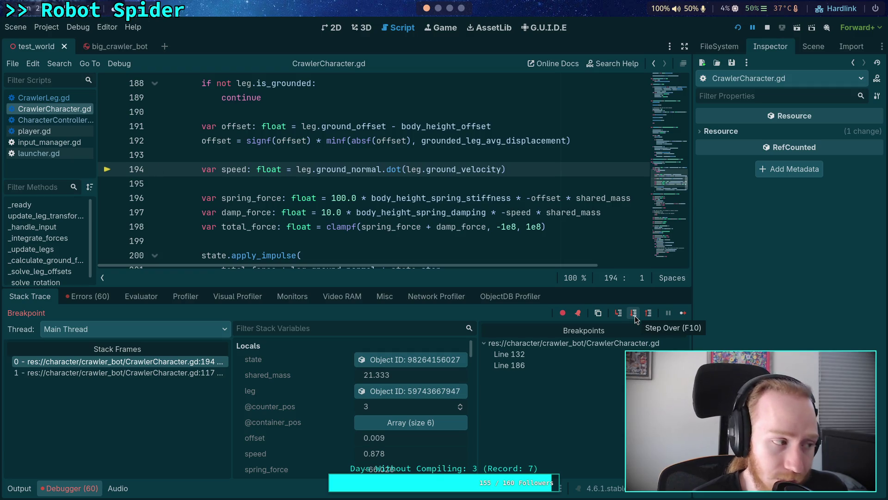
pyautogui.click(635, 316)
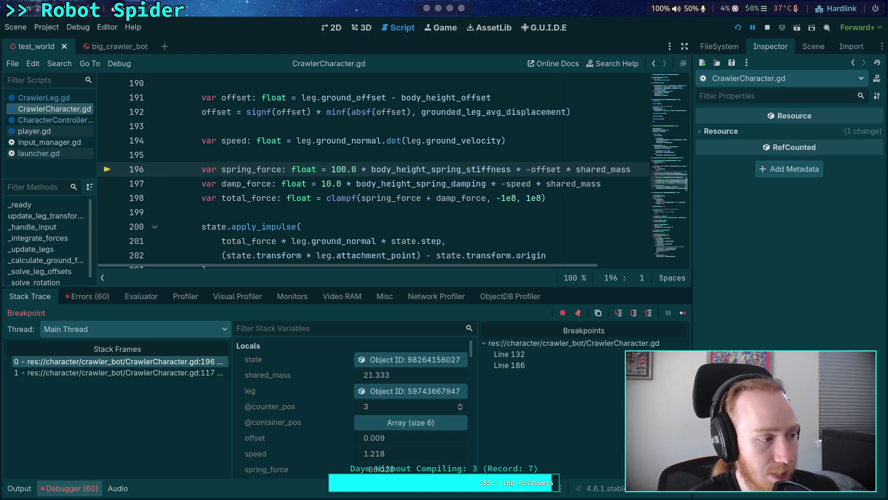
pyautogui.press('F12')
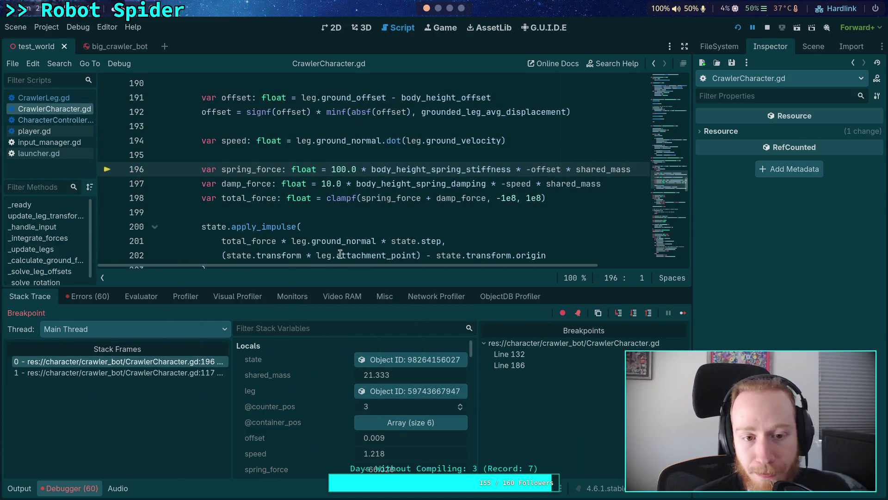
# Step past line 197 to line 198, where damp_force reads -571.462 and spring_force -47.44.
pyautogui.click(634, 314)
pyautogui.scroll(-1, 400, 430)
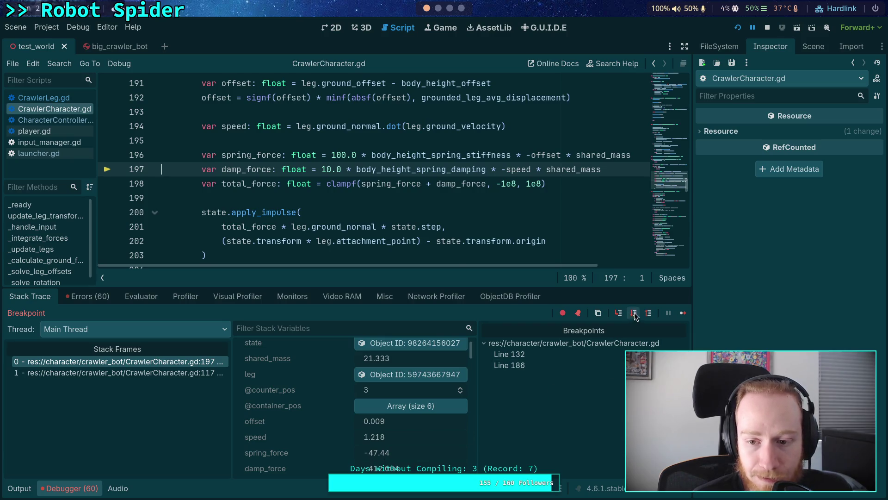
pyautogui.press('F10')
pyautogui.scroll(-2, 392, 429)
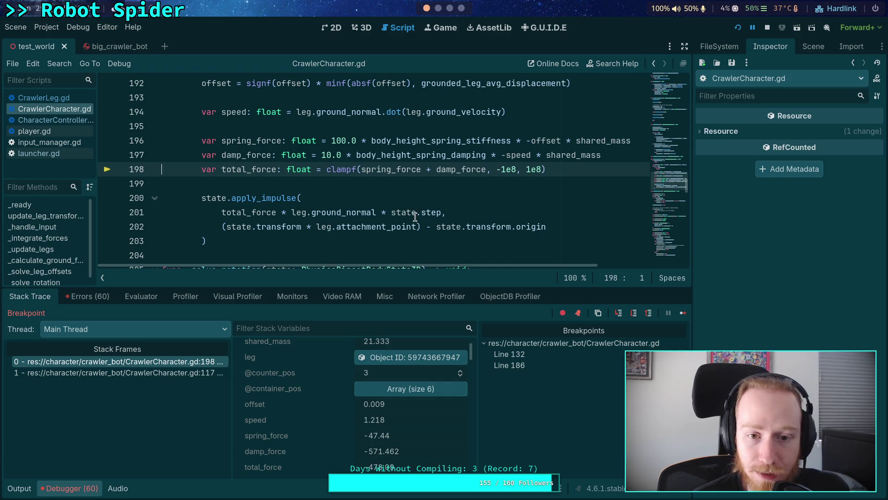
pyautogui.moveTo(423, 213)
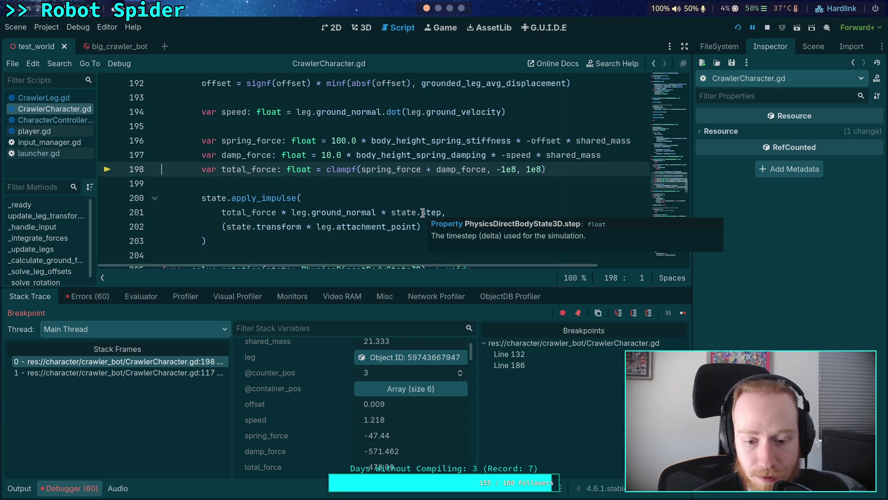
pyautogui.scroll(-2, 341, 427)
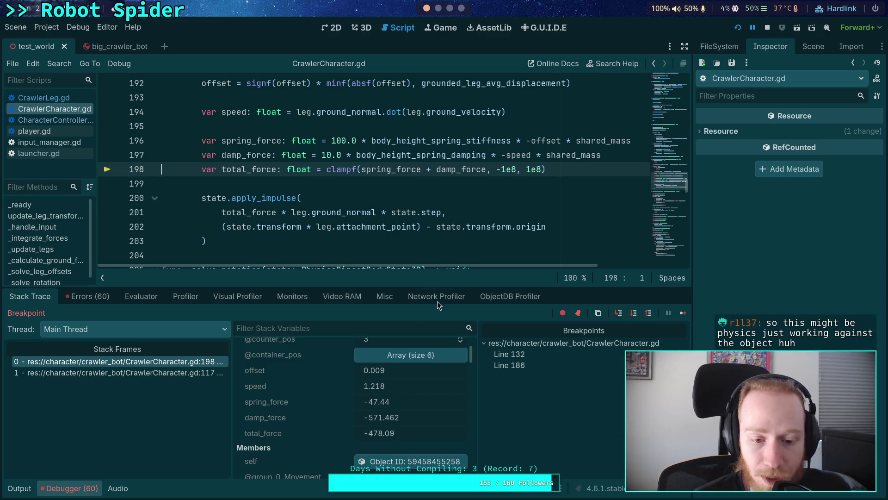
pyautogui.moveTo(563, 158)
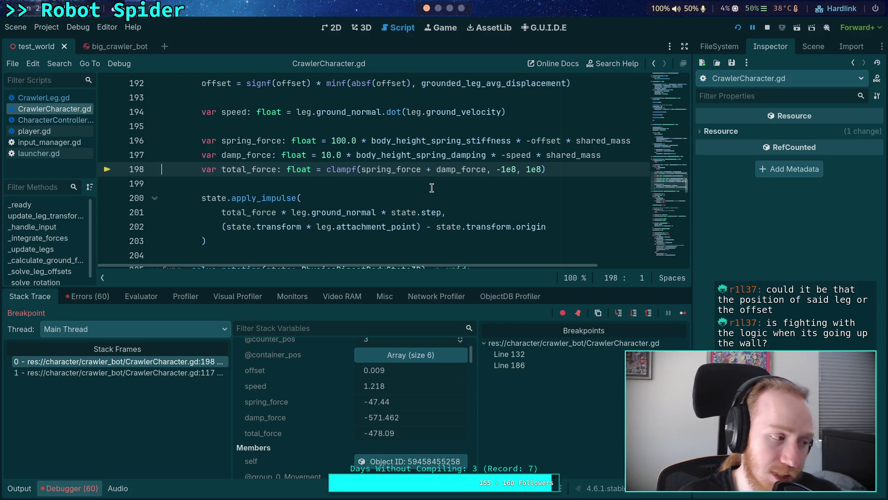
pyautogui.hotkey('alt', 'Tab')
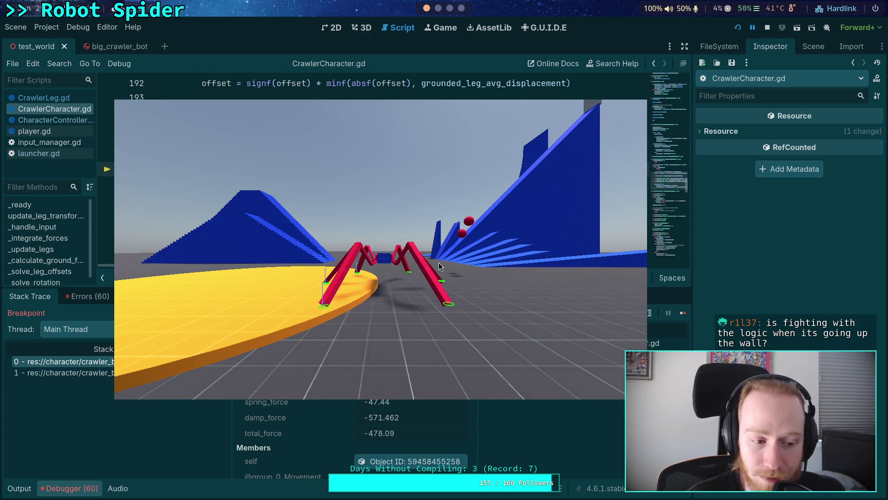
pyautogui.hotkey('alt', 'Tab')
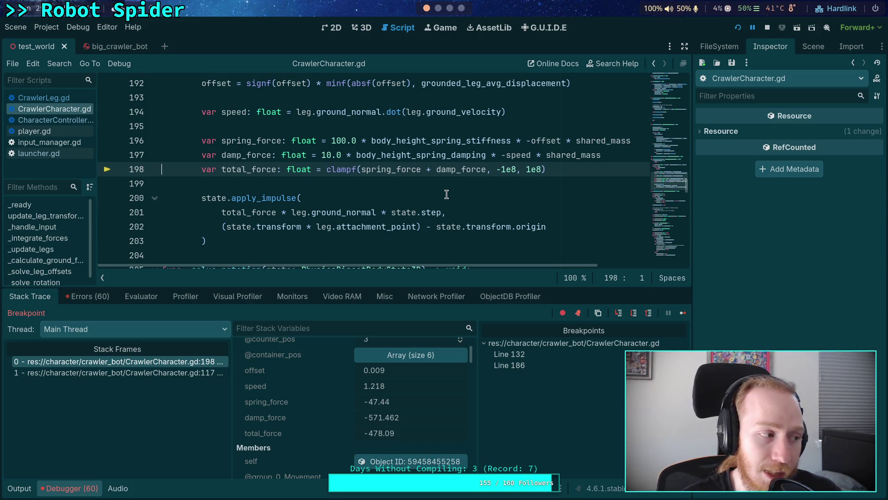
pyautogui.hotkey('alt', 'Tab')
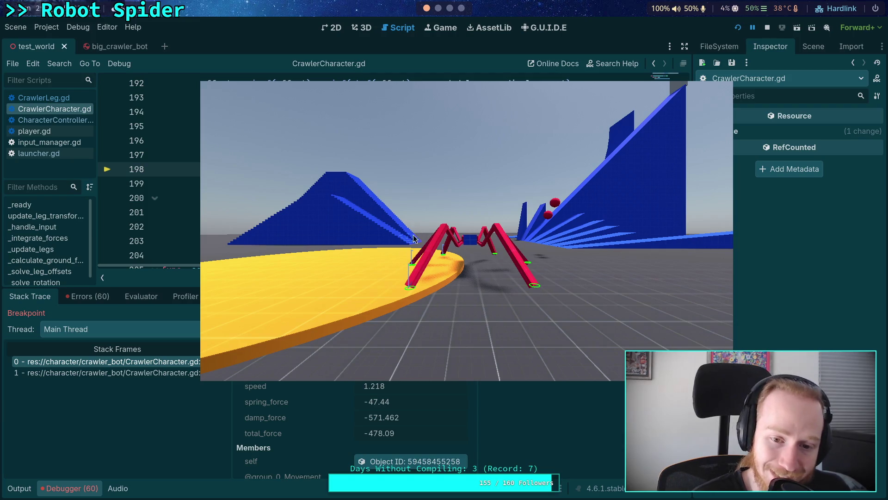
pyautogui.hotkey('alt', 'Tab')
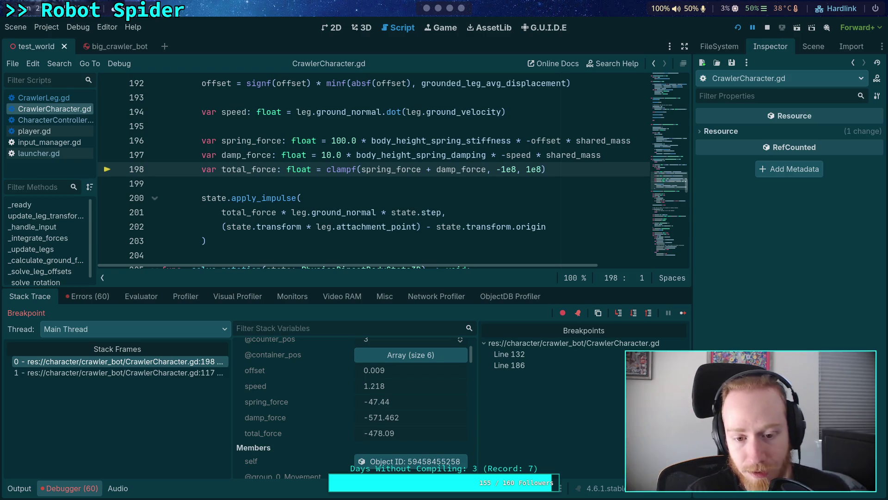
pyautogui.scroll(1, 297, 160)
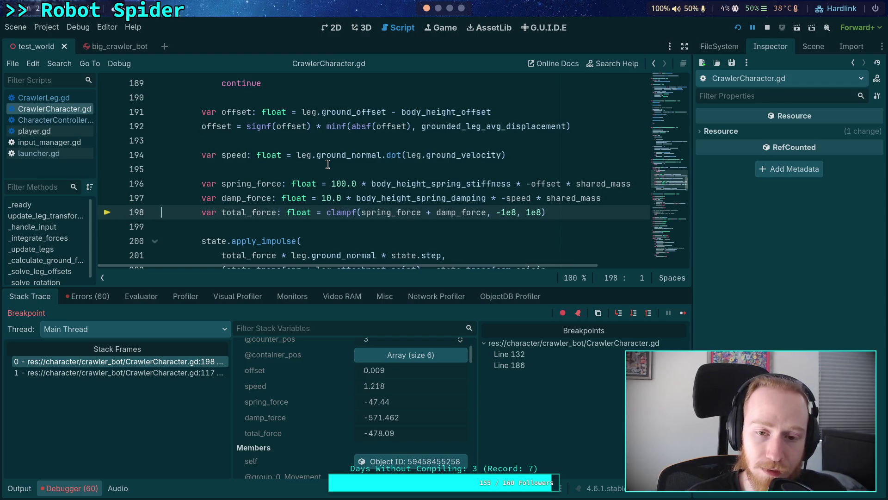
pyautogui.click(74, 489)
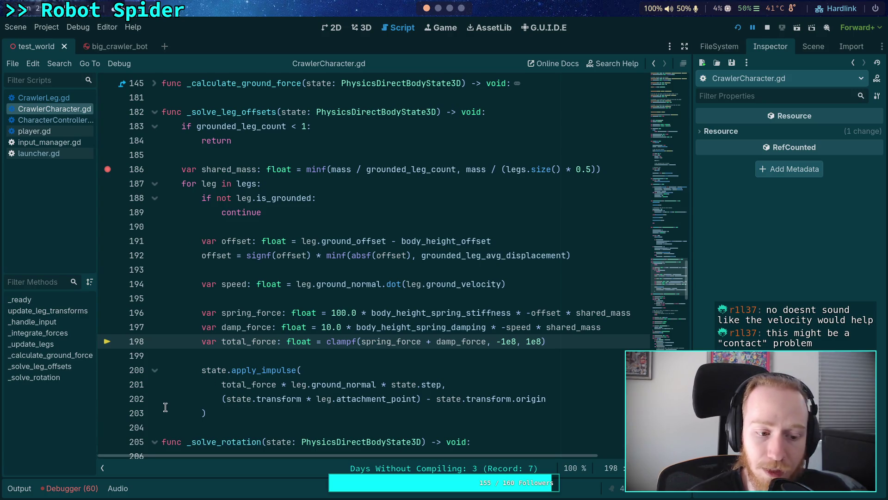
pyautogui.click(19, 488)
pyautogui.click(76, 489)
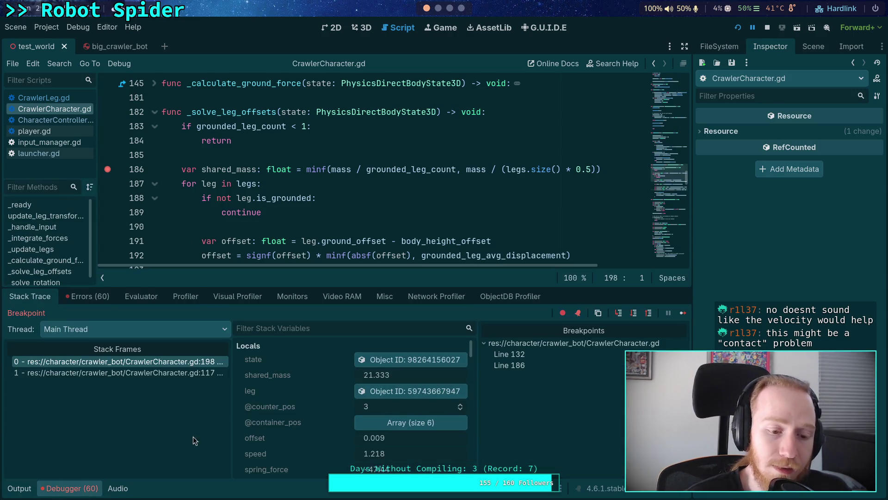
pyautogui.scroll(-5, 318, 381)
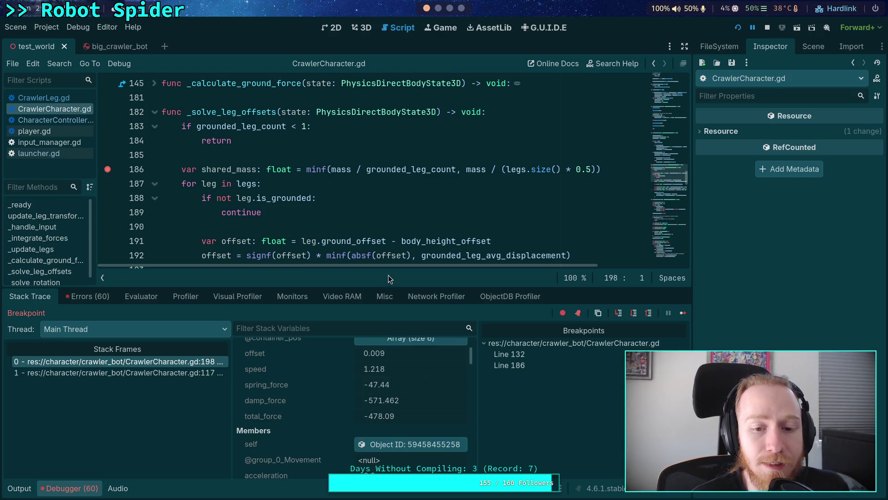
pyautogui.scroll(-1, 321, 230)
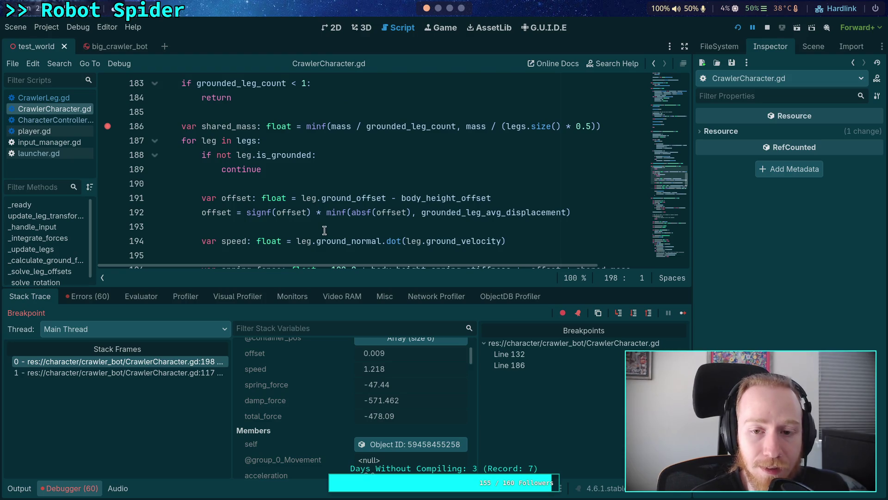
pyautogui.scroll(-2, 324, 230)
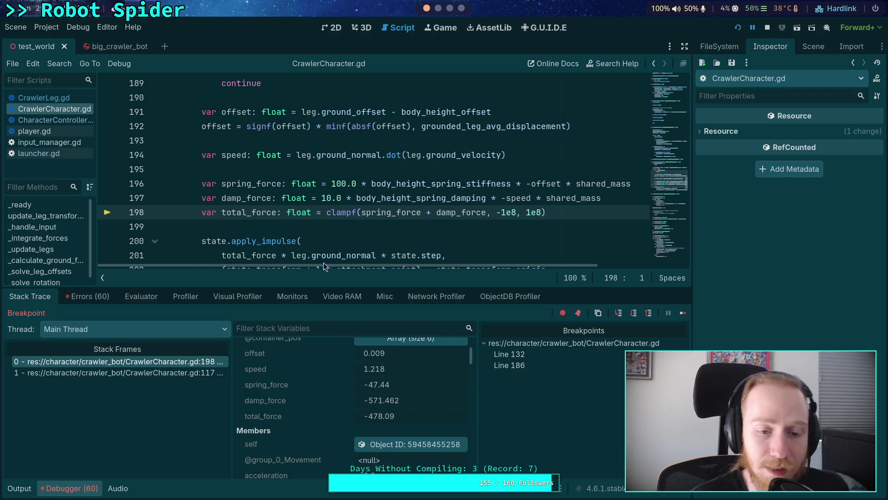
pyautogui.scroll(1, 258, 183)
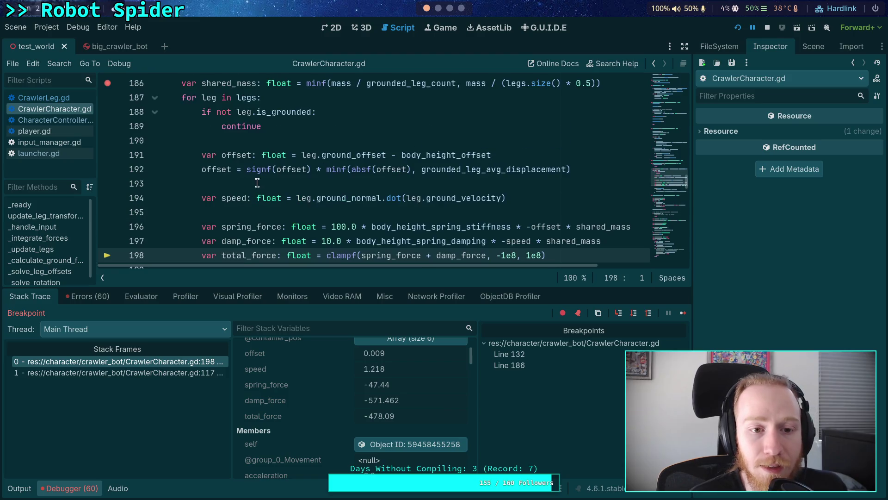
# Resume, remove the line 132 breakpoint, and run on to the line 186 breakpoint.
pyautogui.click(683, 317)
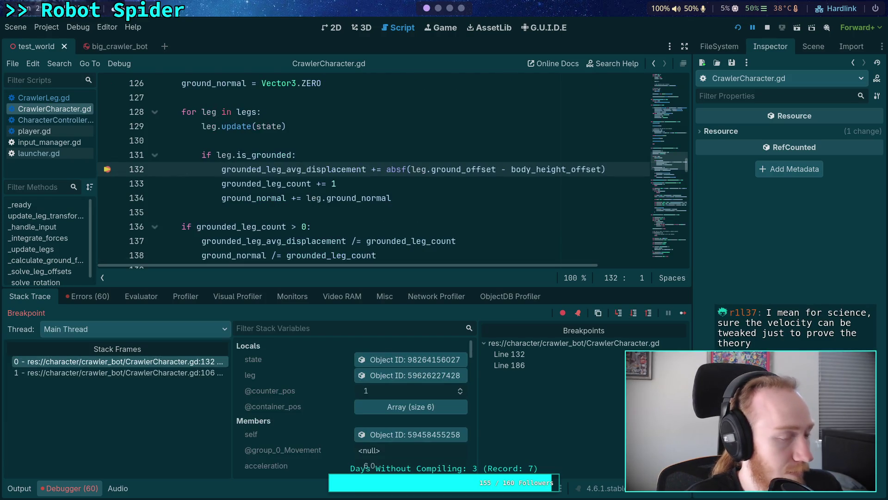
pyautogui.press('F9')
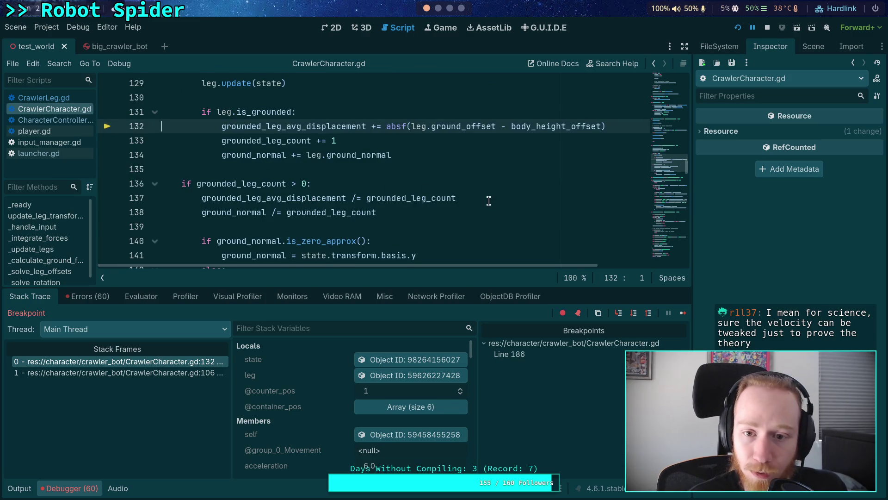
pyautogui.click(683, 313)
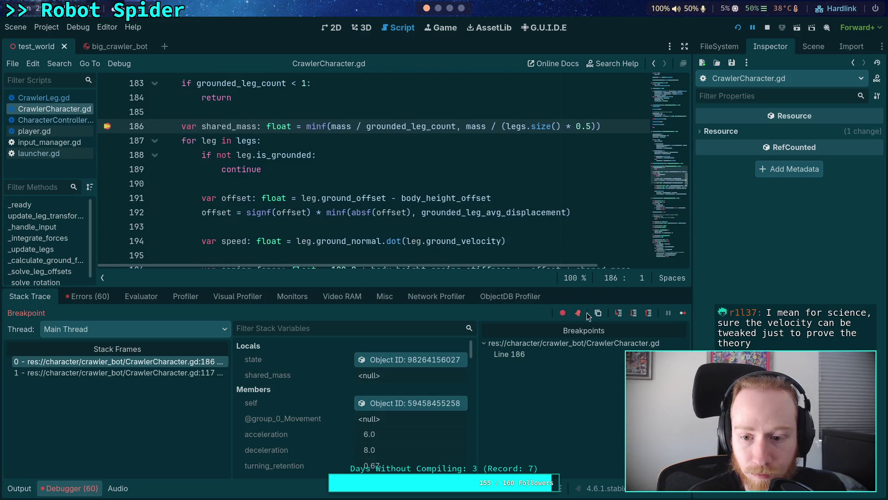
# Step the next leg's loop to line 196, showing offset -0.009 and speed -0.941.
pyautogui.click(634, 314)
pyautogui.click(635, 314)
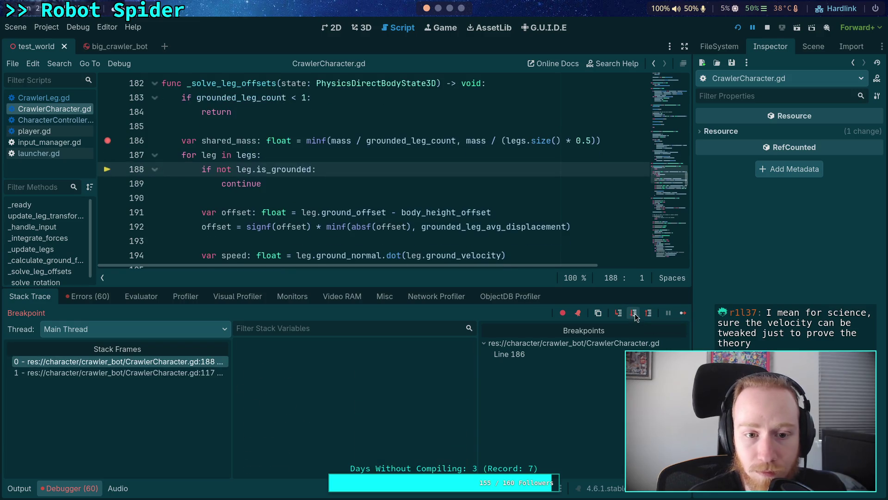
pyautogui.click(635, 313)
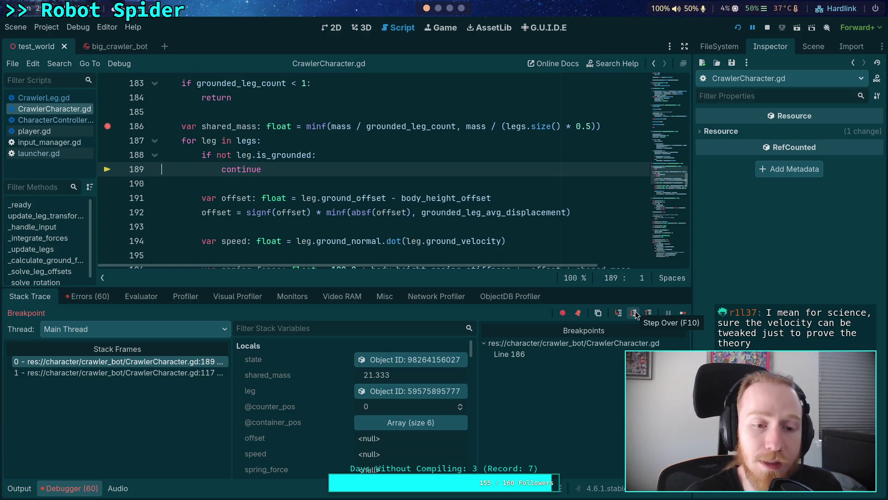
pyautogui.click(635, 314)
pyautogui.click(634, 315)
pyautogui.click(634, 315)
pyautogui.click(635, 315)
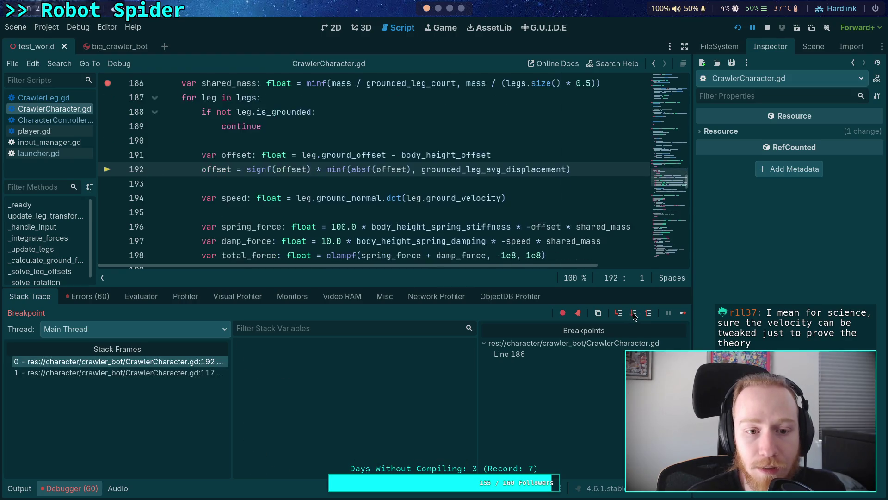
pyautogui.click(634, 316)
pyautogui.click(635, 316)
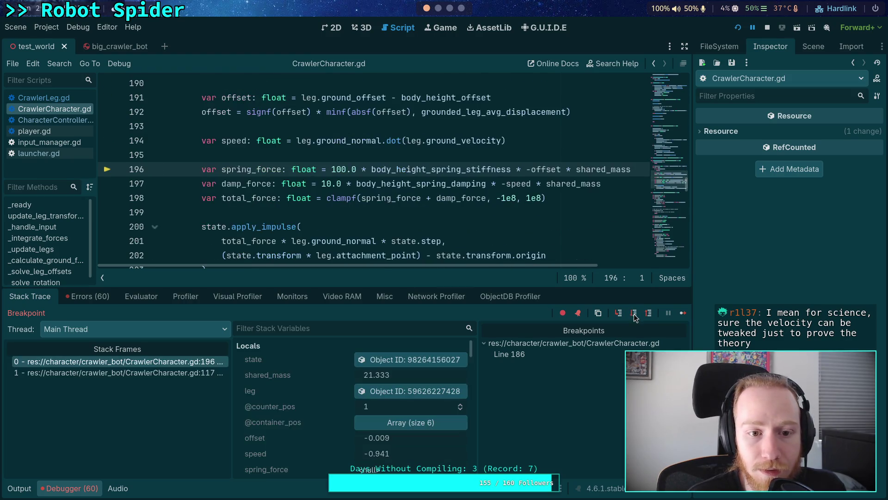
pyautogui.scroll(-1, 328, 425)
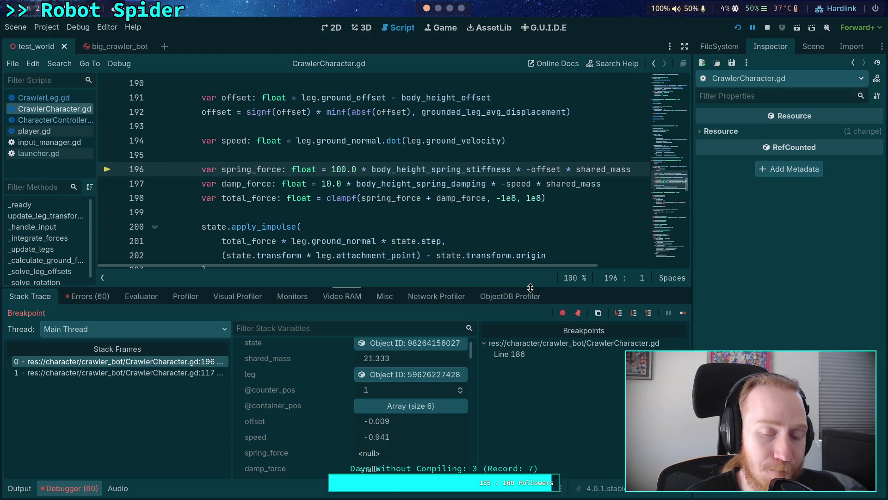
# Close the property popup, review the apply_impulse call on lines 200–203, then stop debugging with F8.
pyautogui.moveTo(386, 253)
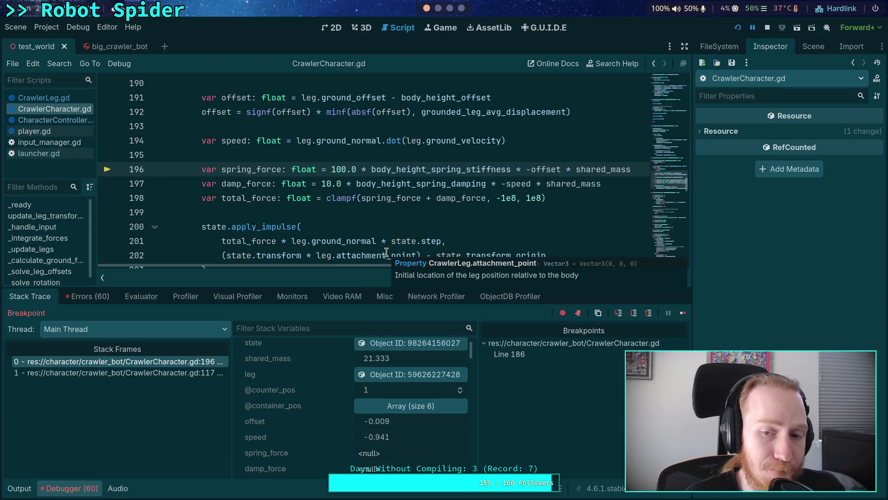
pyautogui.click(342, 212)
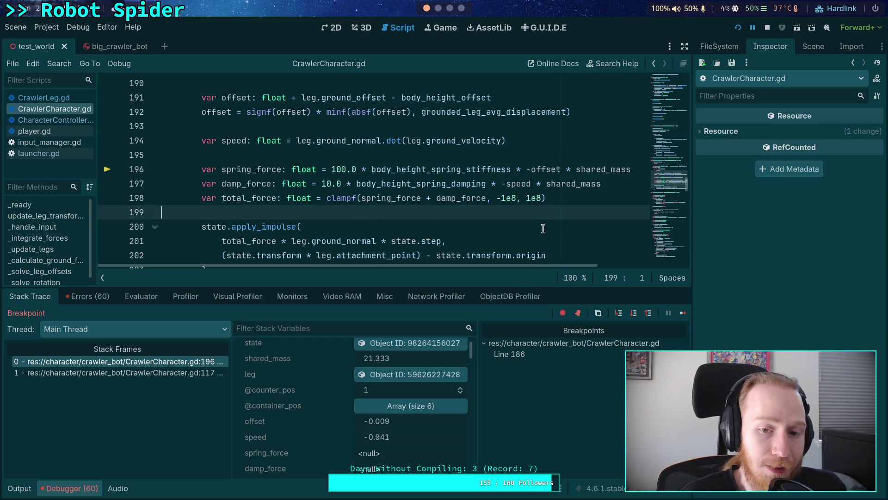
pyautogui.scroll(-1, 544, 228)
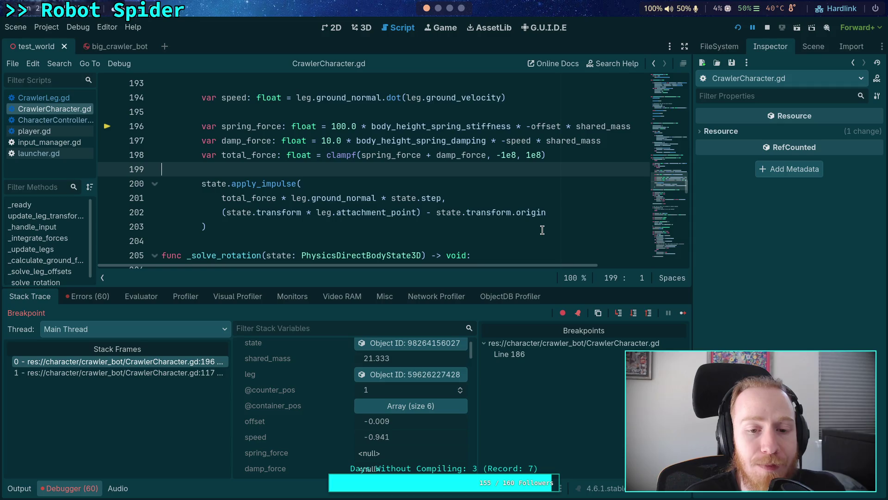
pyautogui.scroll(1, 439, 216)
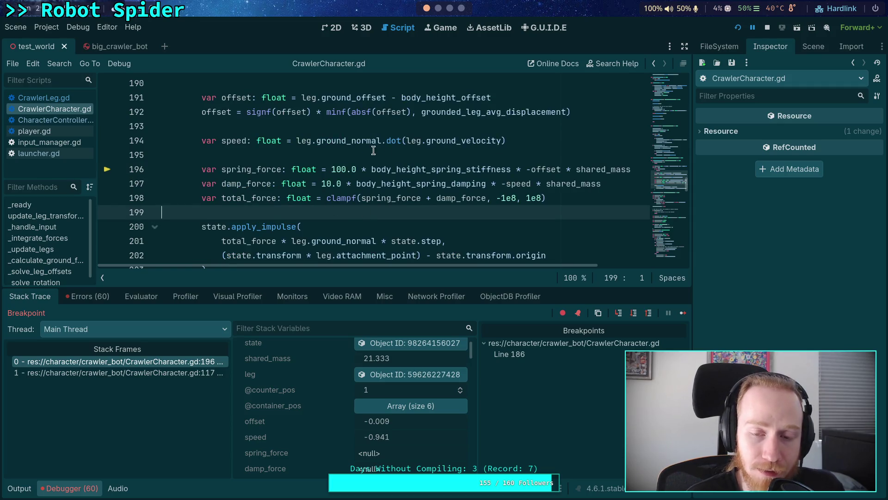
pyautogui.scroll(-1, 291, 189)
pyautogui.moveTo(194, 184)
pyautogui.mouseDown()
pyautogui.moveTo(245, 226)
pyautogui.moveTo(202, 184)
pyautogui.mouseUp()
pyautogui.click(245, 225)
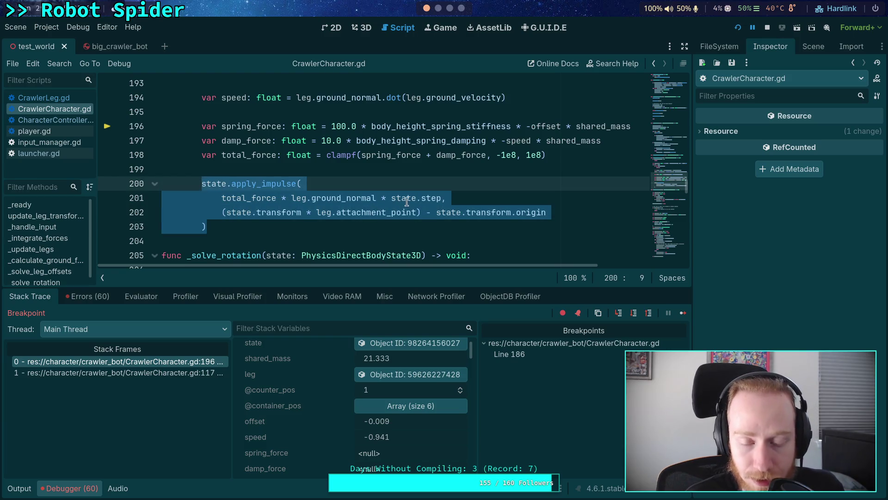
pyautogui.scroll(1, 401, 203)
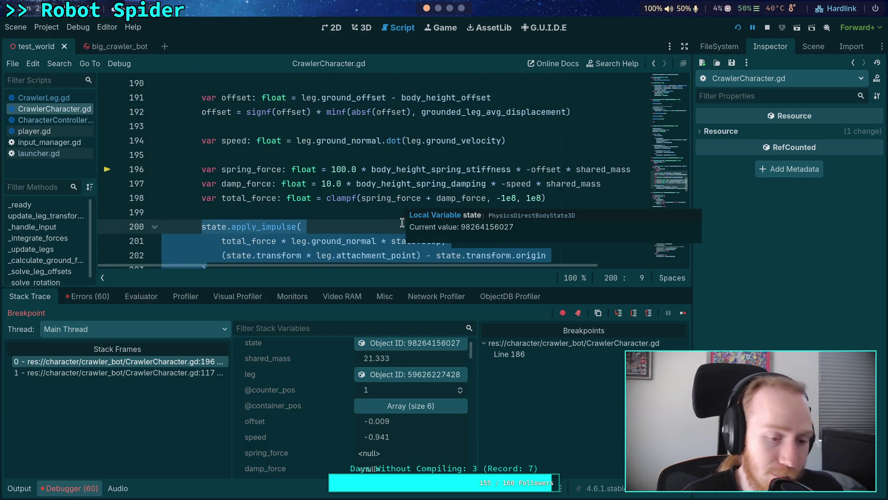
pyautogui.press('F8')
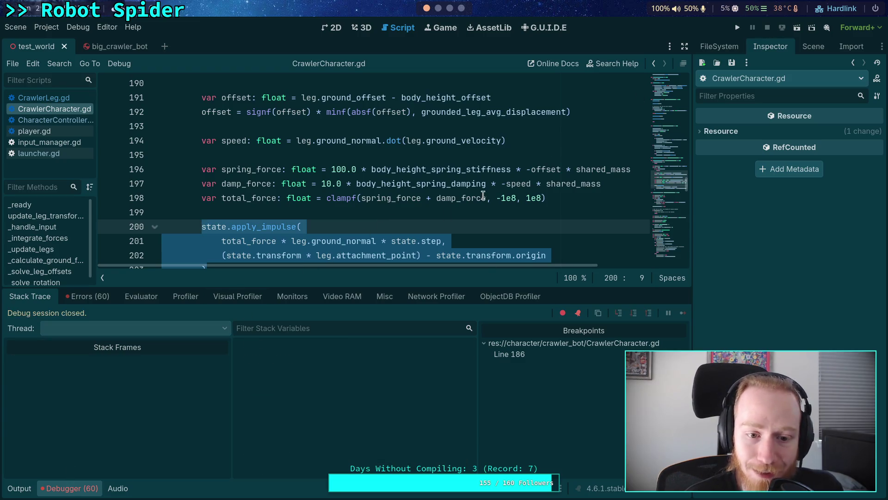
# Collapse the Debugger panel to enlarge the CrawlerCharacter.gd code and clear the selection.
pyautogui.click(78, 488)
pyautogui.click(278, 275)
pyautogui.click(280, 282)
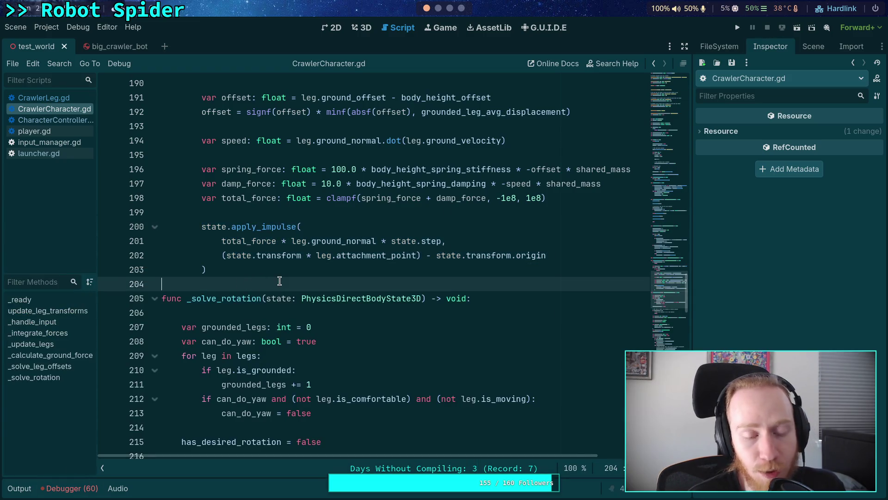
pyautogui.scroll(2, 272, 284)
# Remove the red breakpoint at line 186 and switch to CrawlerLeg.gd.
pyautogui.click(320, 298)
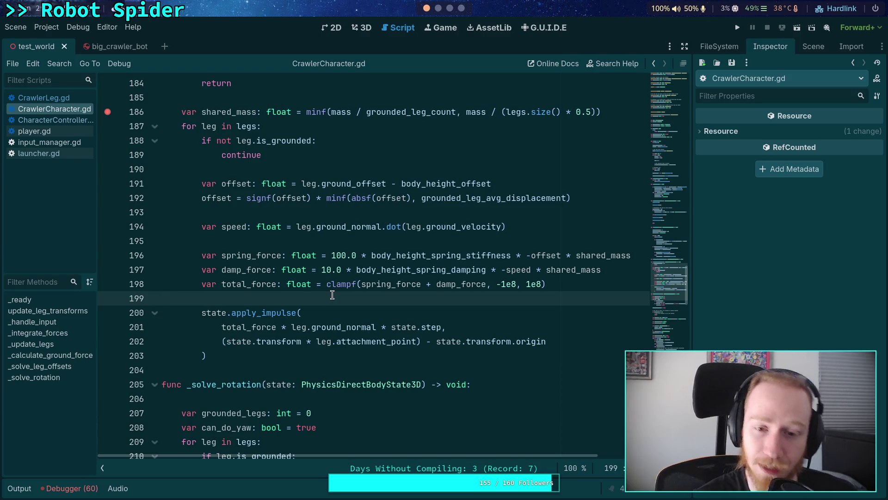
pyautogui.click(108, 111)
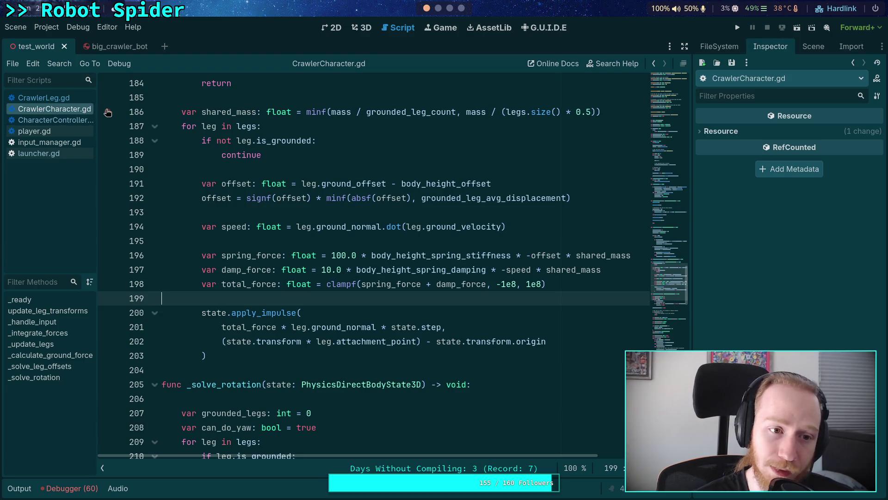
pyautogui.click(44, 98)
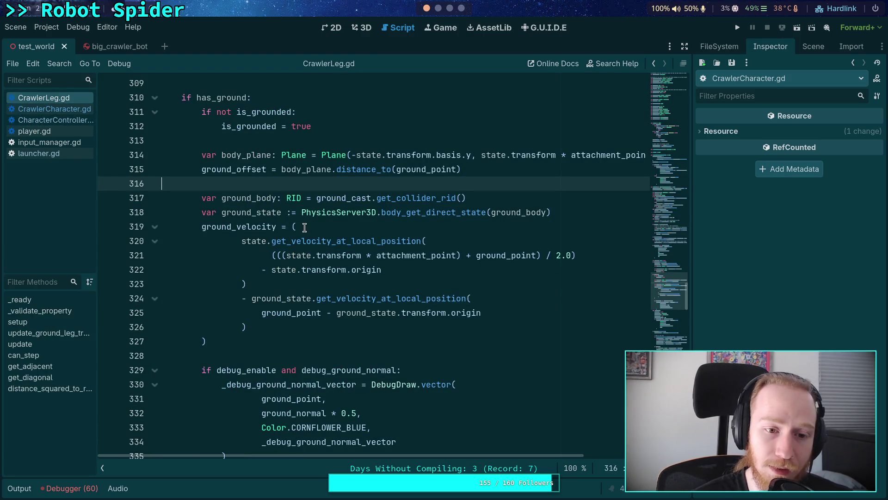
pyautogui.press('Up')
pyautogui.press('Up')
pyautogui.press('Up')
pyautogui.doubleClick(243, 186)
pyautogui.scroll(-3, 375, 264)
pyautogui.scroll(1, 375, 264)
pyautogui.scroll(3, 333, 259)
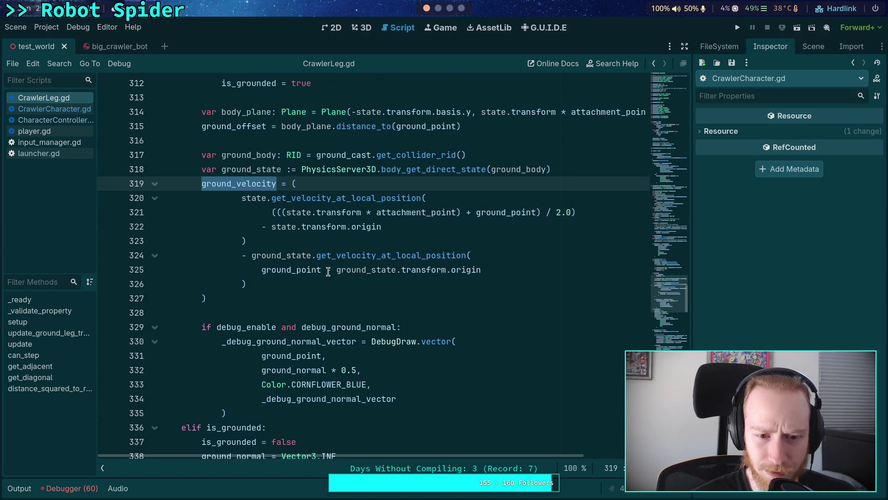
pyautogui.scroll(-8, 375, 300)
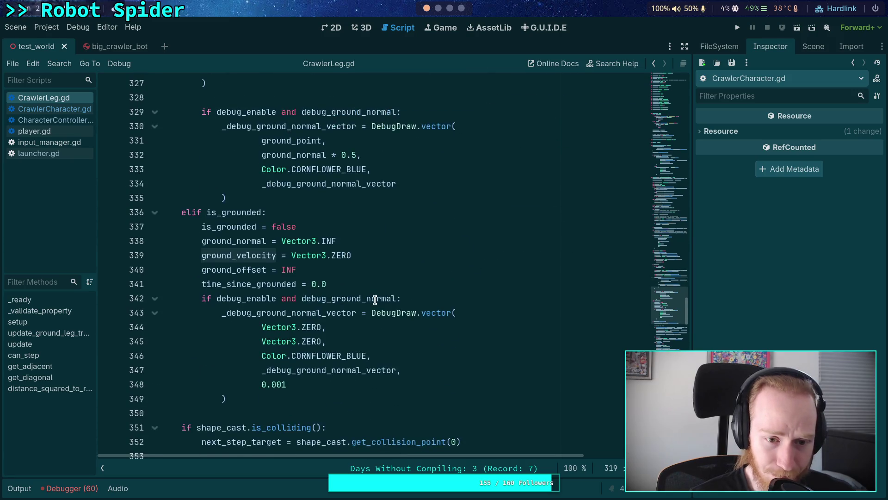
pyautogui.scroll(-20, 375, 300)
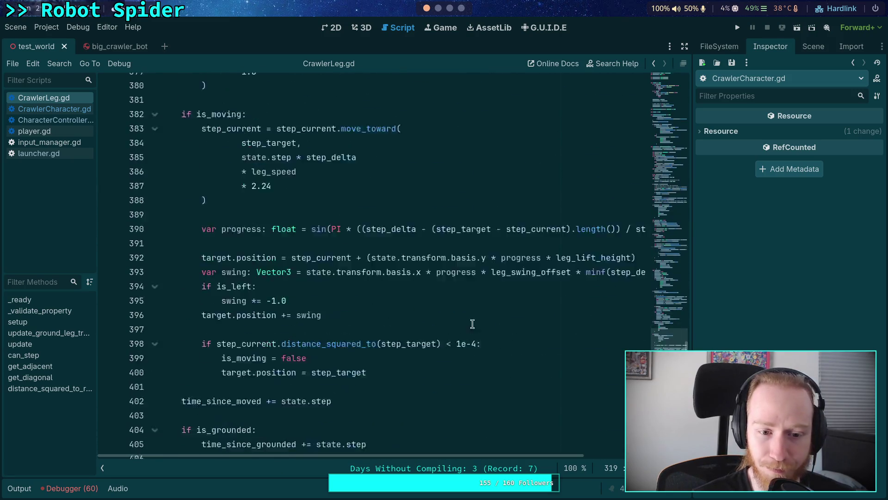
pyautogui.scroll(-20, 597, 334)
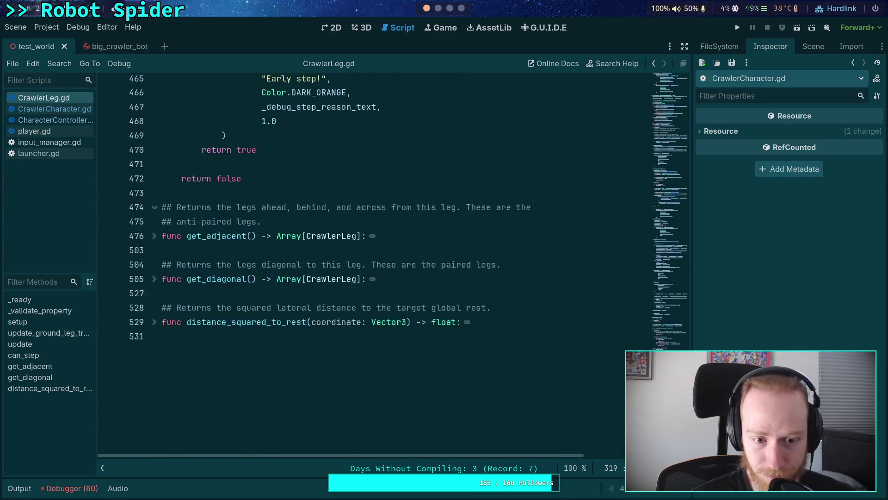
pyautogui.click(676, 311)
pyautogui.moveTo(676, 312); pyautogui.dragTo(676, 287)
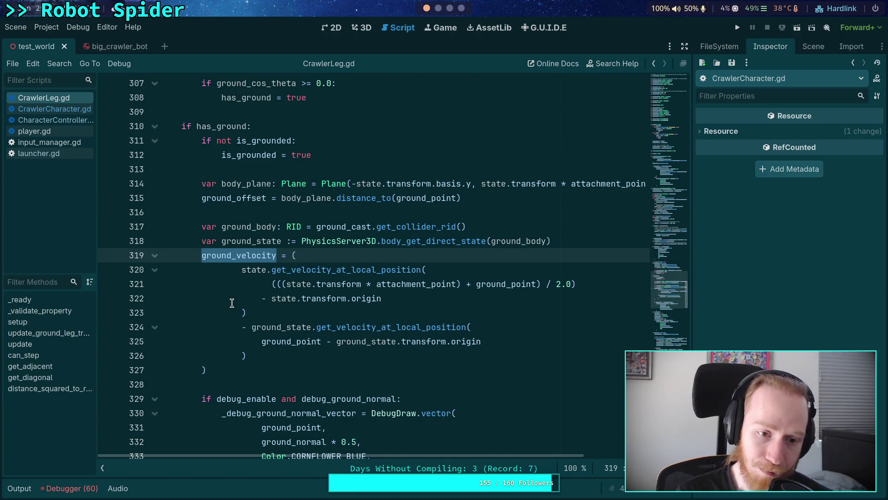
pyautogui.click(257, 327)
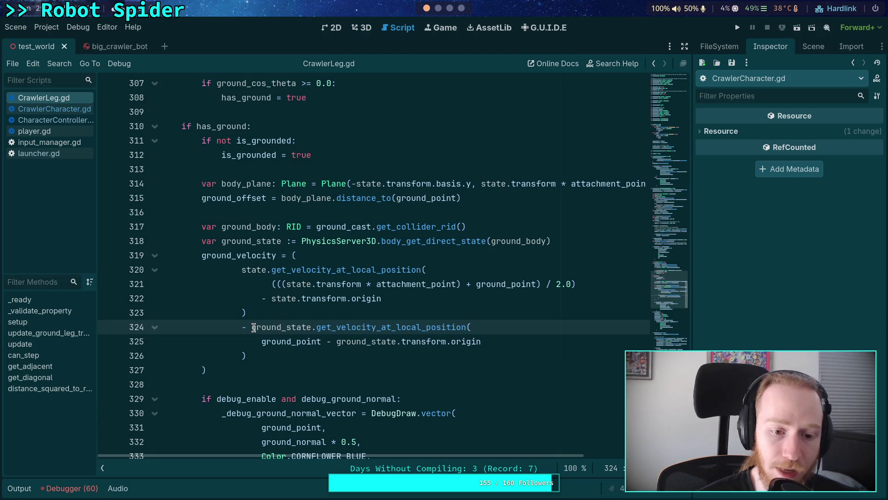
# Move the ground_state velocity term from lines 324–326 to just after 'ground_velocity =' on line 319.
pyautogui.moveTo(256, 327); pyautogui.dragTo(255, 354)
pyautogui.hotkey('ctrl', 'c')
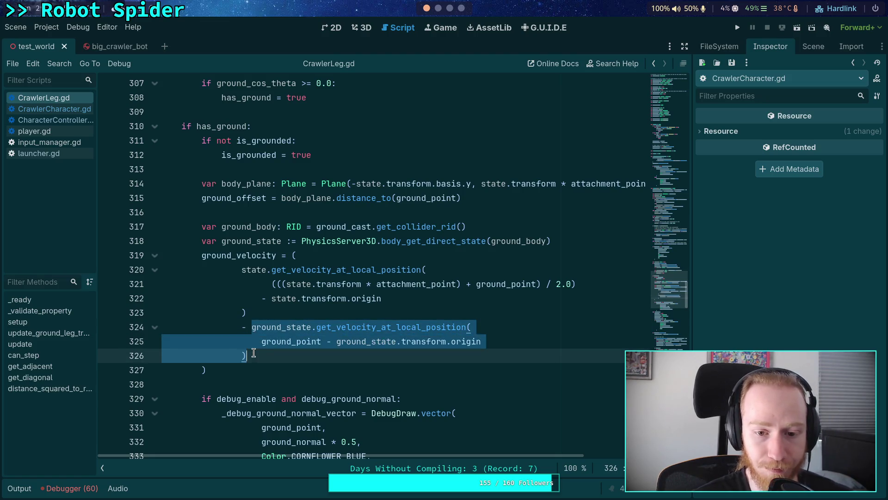
pyautogui.press('BackSpace')
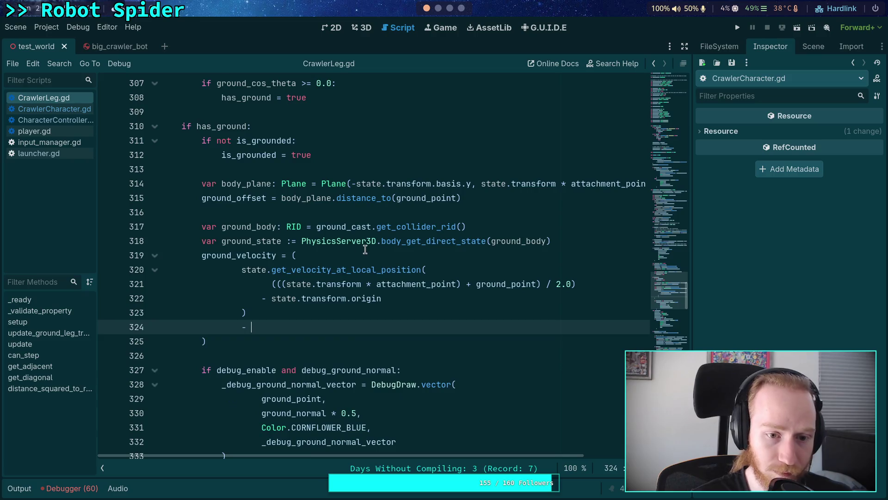
pyautogui.click(291, 255)
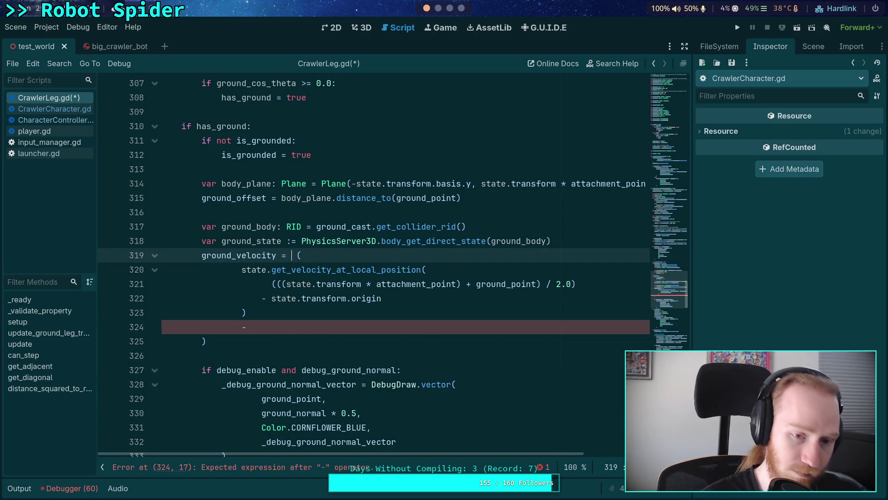
pyautogui.hotkey('ctrl', 'v')
# Delete the old state velocity expression and stray parentheses, then save CrawlerLeg.gd.
pyautogui.moveTo(250, 284); pyautogui.dragTo(250, 375)
pyautogui.click(252, 355)
pyautogui.hotkey('shift', 'Down')
pyautogui.press('BackSpace')
pyautogui.press('BackSpace')
pyautogui.press('BackSpace')
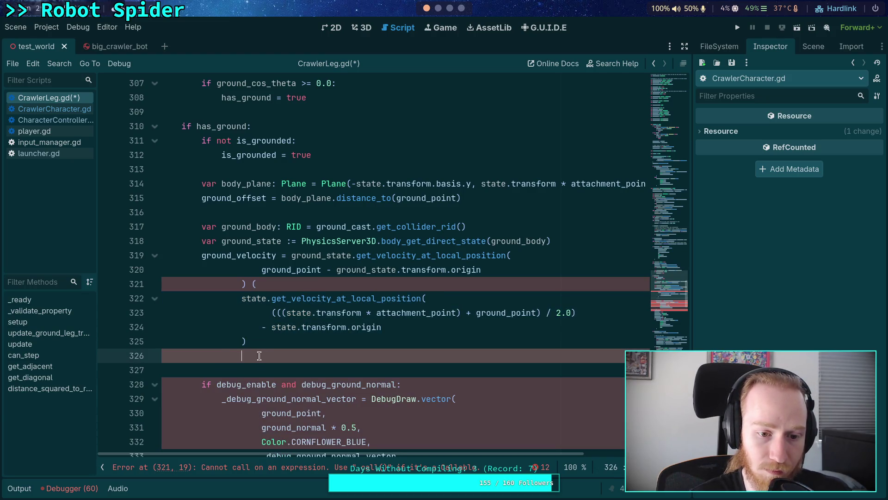
pyautogui.press('BackSpace')
pyautogui.moveTo(257, 345); pyautogui.dragTo(256, 289)
pyautogui.click(256, 287)
pyautogui.press('BackSpace')
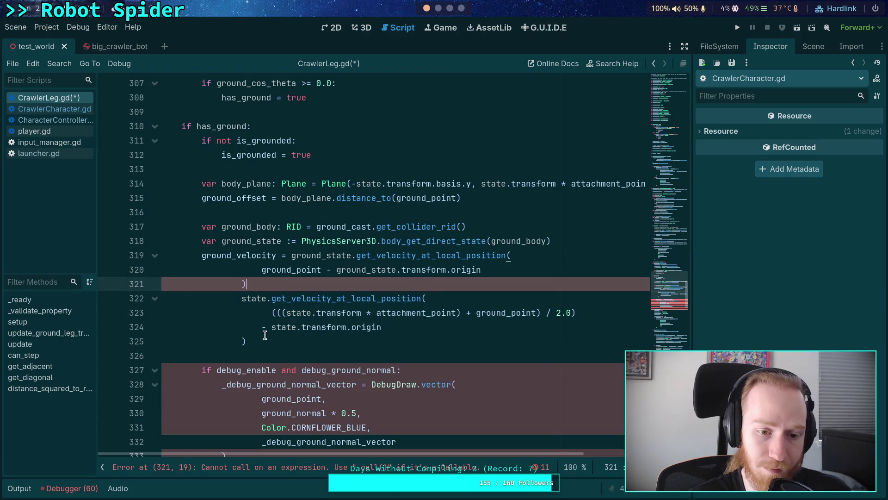
pyautogui.moveTo(248, 341); pyautogui.dragTo(243, 301)
pyautogui.hotkey('ctrl', 'c')
pyautogui.press('BackSpace')
pyautogui.press('BackSpace')
pyautogui.press('BackSpace')
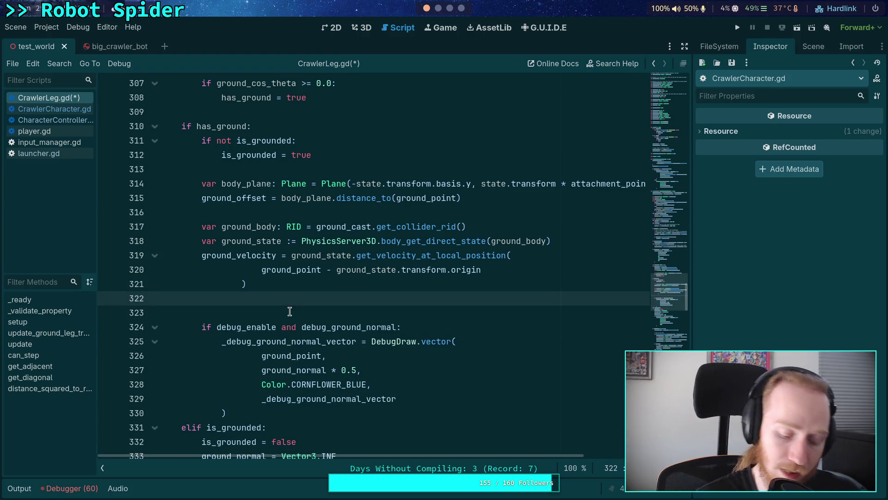
pyautogui.press('BackSpace')
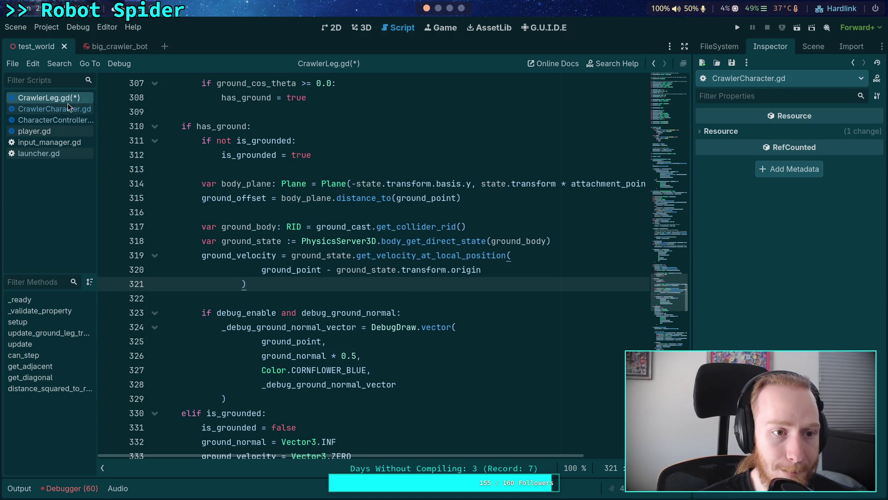
pyautogui.hotkey('ctrl', 's')
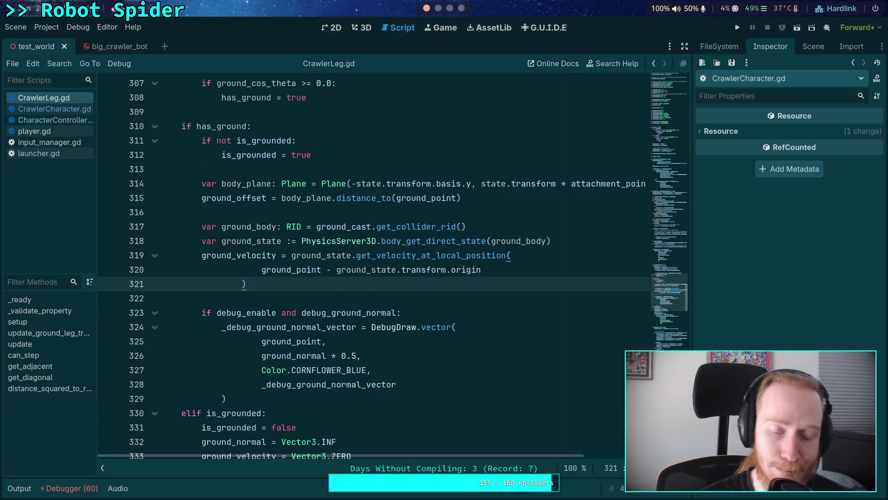
pyautogui.click(39, 132)
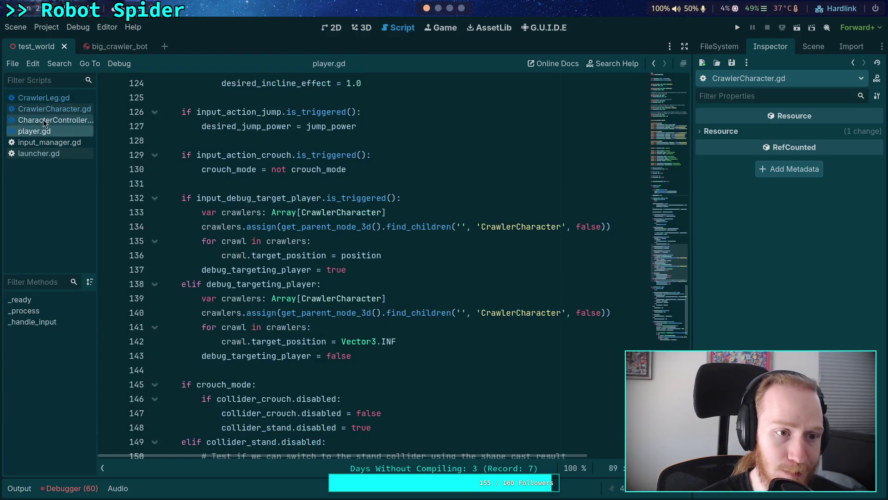
# In CrawlerCharacter.gd, add a relative ground velocity variable: pasted state velocity minus leg.ground_velocity.
pyautogui.click(45, 121)
pyautogui.click(65, 111)
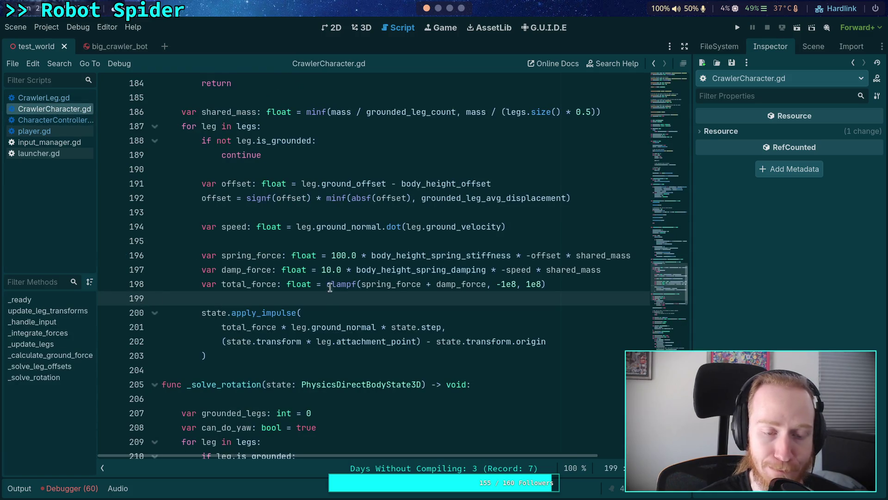
pyautogui.scroll(1, 337, 248)
pyautogui.click(482, 254)
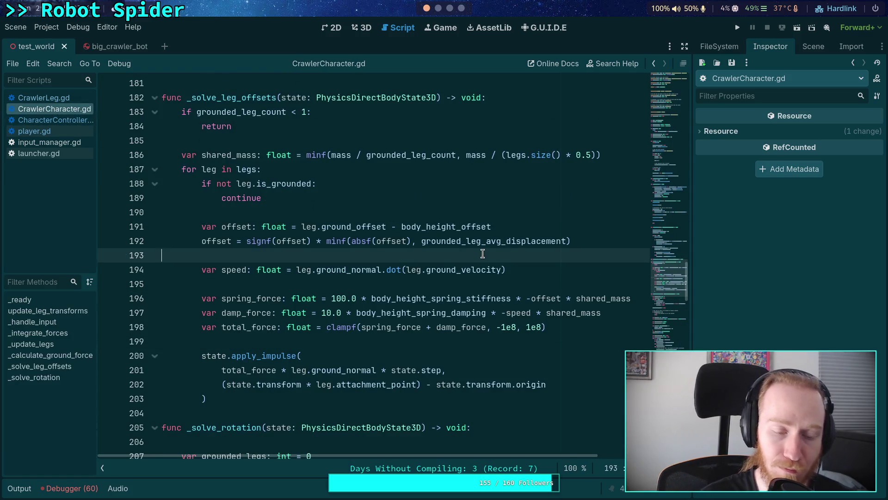
pyautogui.press('Return')
pyautogui.press('Return')
pyautogui.press('Up')
pyautogui.write('var ')
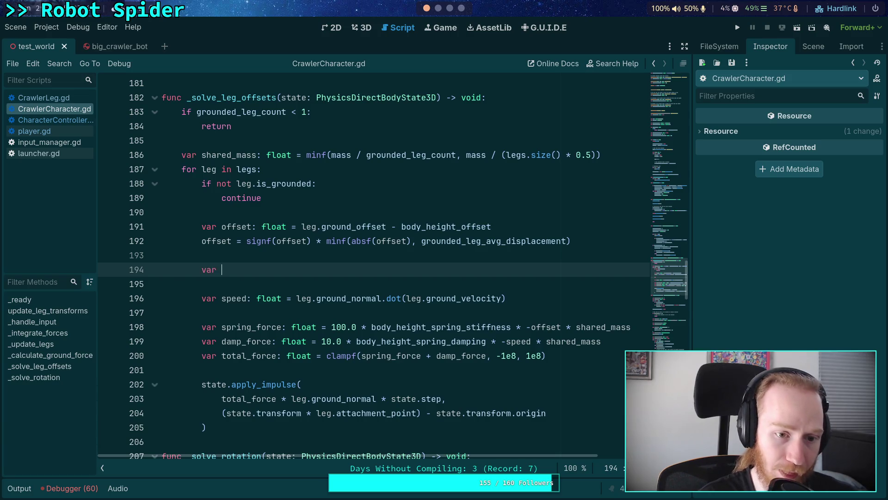
pyautogui.write('rel_ground_')
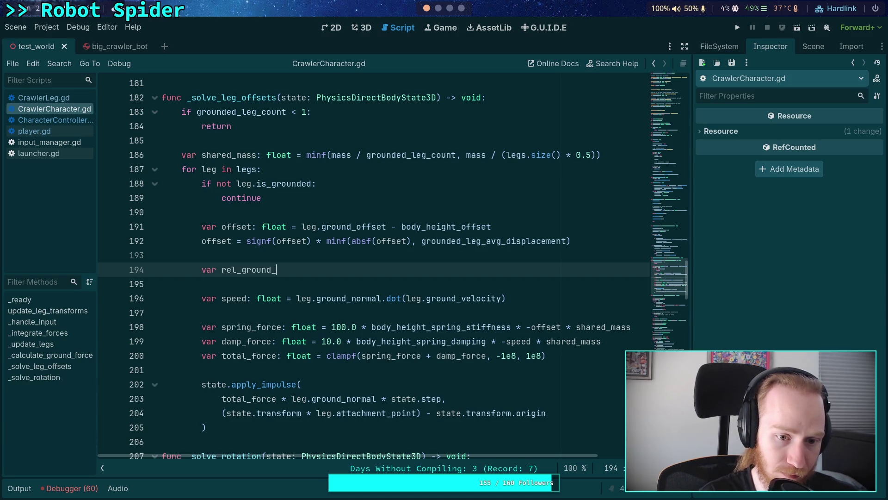
pyautogui.write('velocity:Vector3 = ')
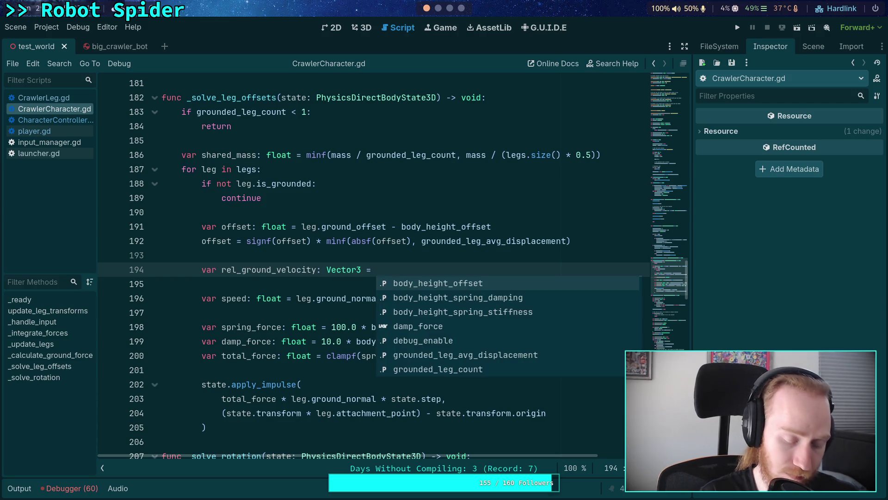
pyautogui.write('leg.')
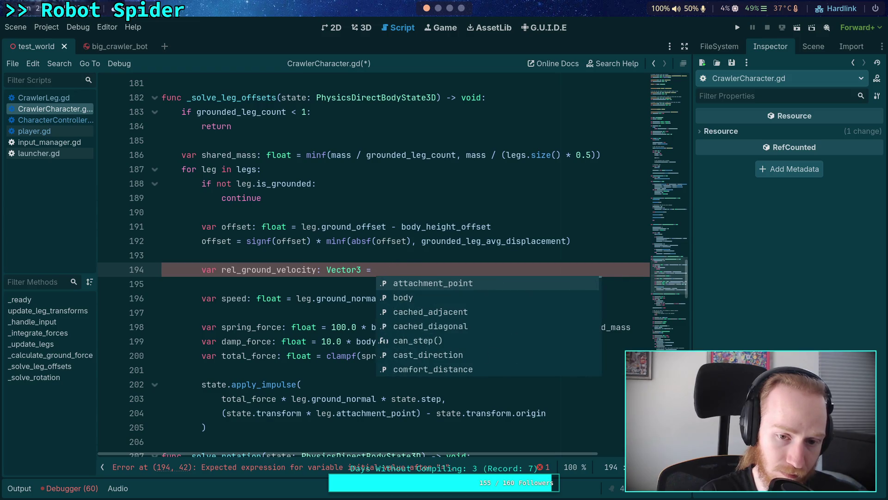
pyautogui.hotkey('ctrl', 'v')
pyautogui.write('- leg.ground_ve')
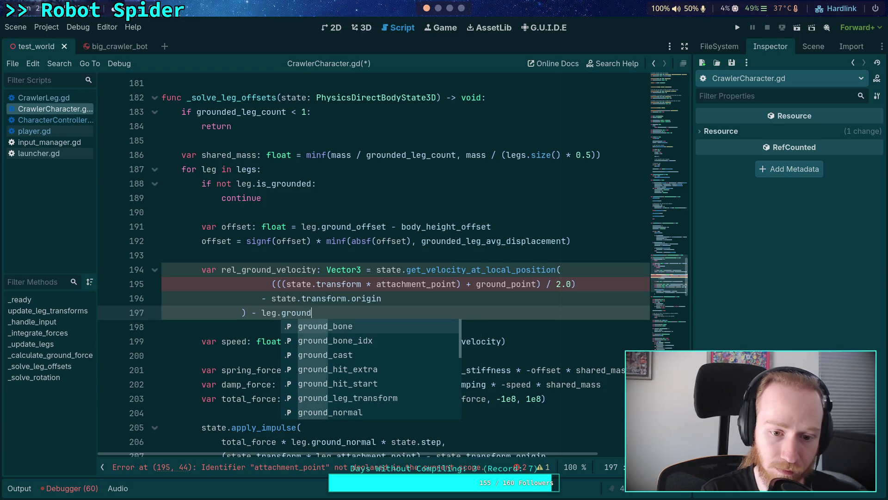
pyautogui.press('Return')
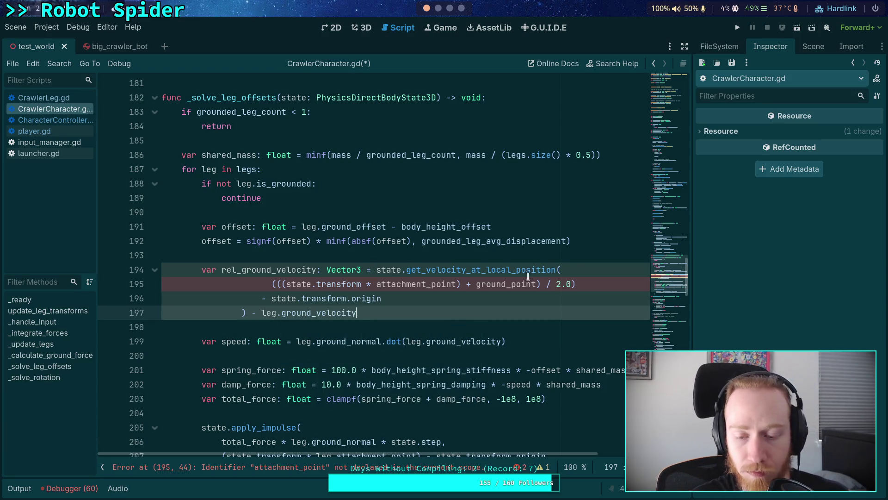
# Prefix attachment_point and ground_point on line 195 with 'leg.'.
pyautogui.click(376, 284)
pyautogui.write('leg.')
pyautogui.click(498, 284)
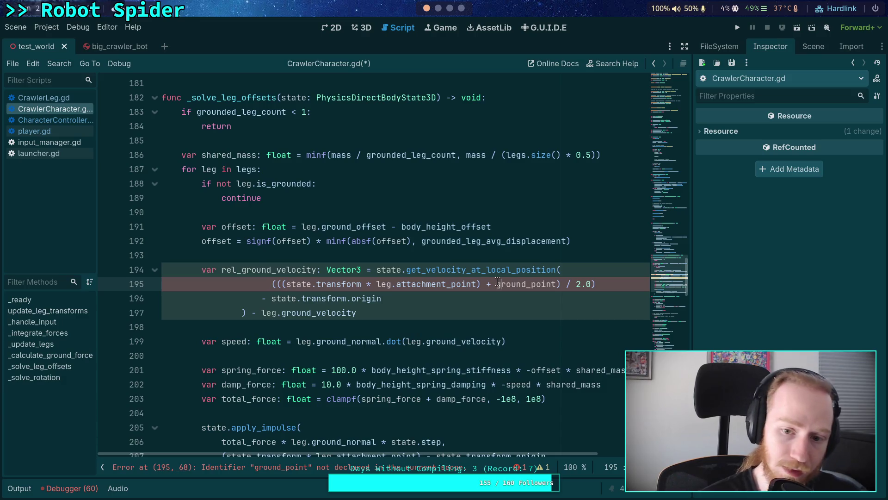
pyautogui.hotkey('ctrl', 'space')
pyautogui.press('Escape')
# Replace leg.ground_velocity inside line 199's dot() with rel_ground_velocity.
pyautogui.click(582, 270)
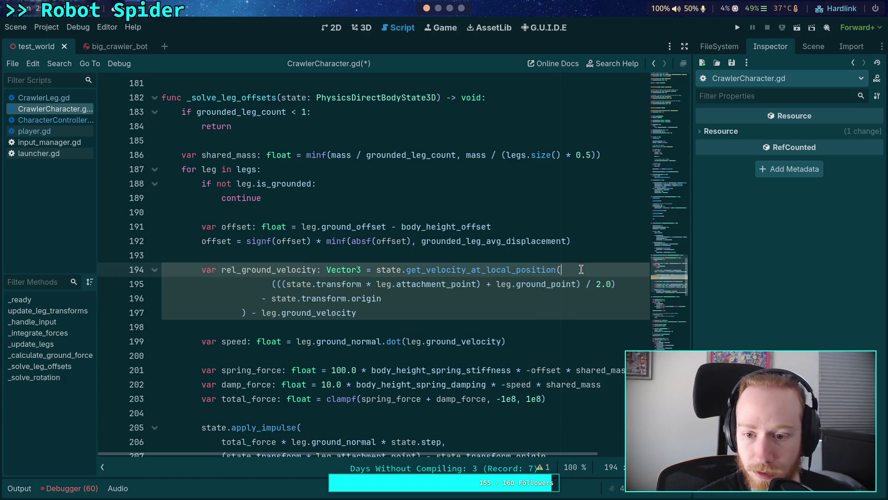
pyautogui.click(247, 310)
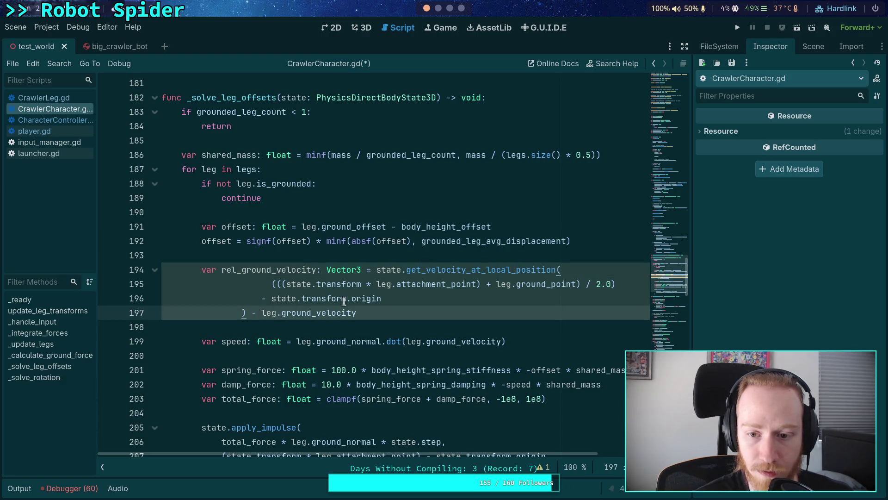
pyautogui.moveTo(406, 343); pyautogui.dragTo(499, 341)
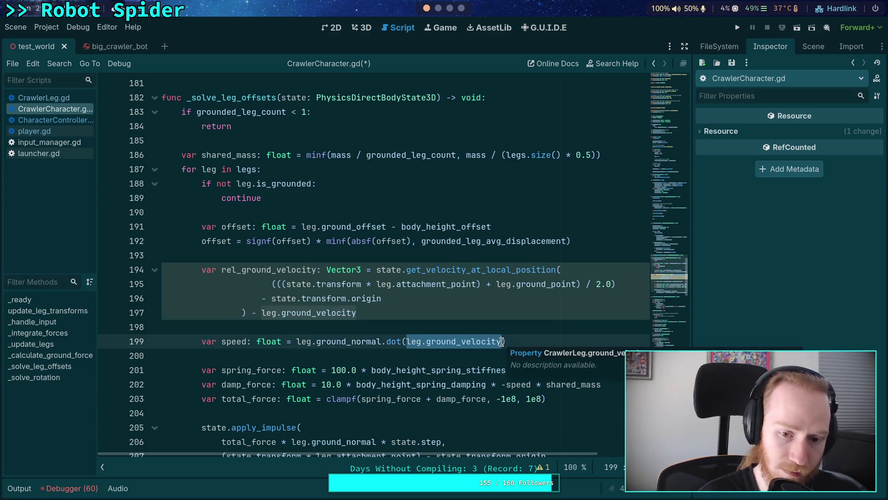
pyautogui.write('rel_gr')
pyautogui.press('Return')
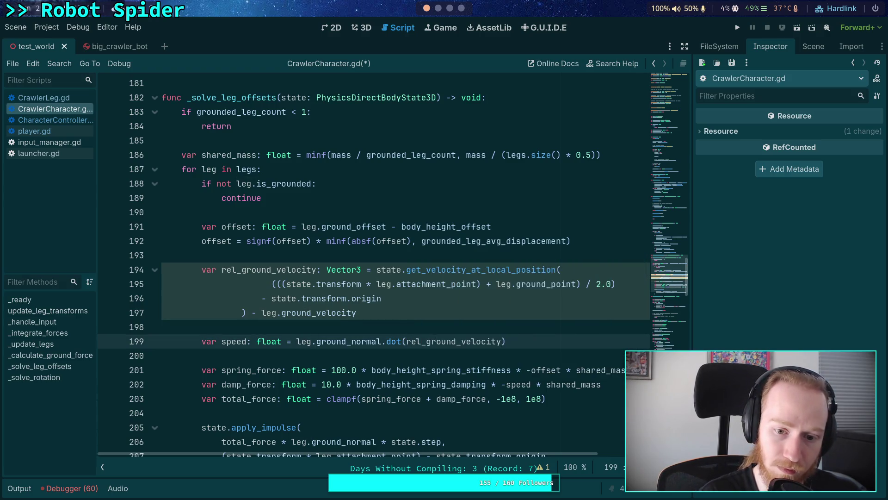
# Run the spider test with F5, advance physics several ticks with the period key, then stop with F8.
pyautogui.press('F5')
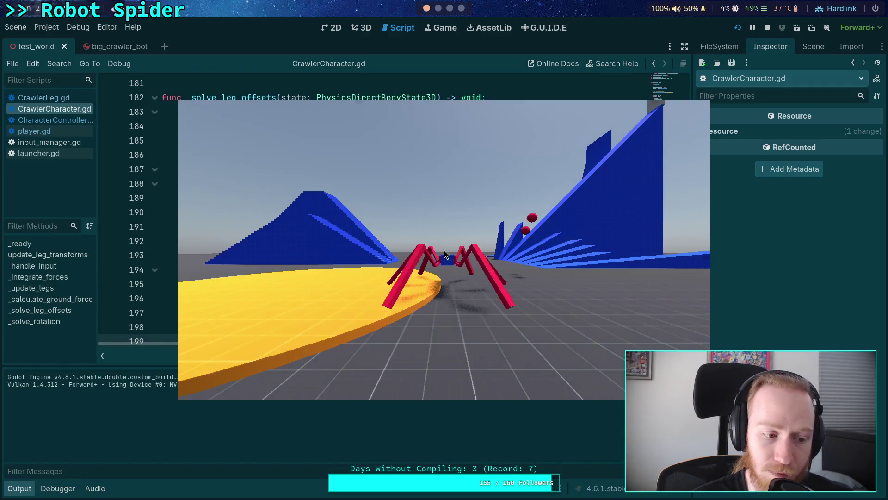
pyautogui.press('.')
pyautogui.press('.')
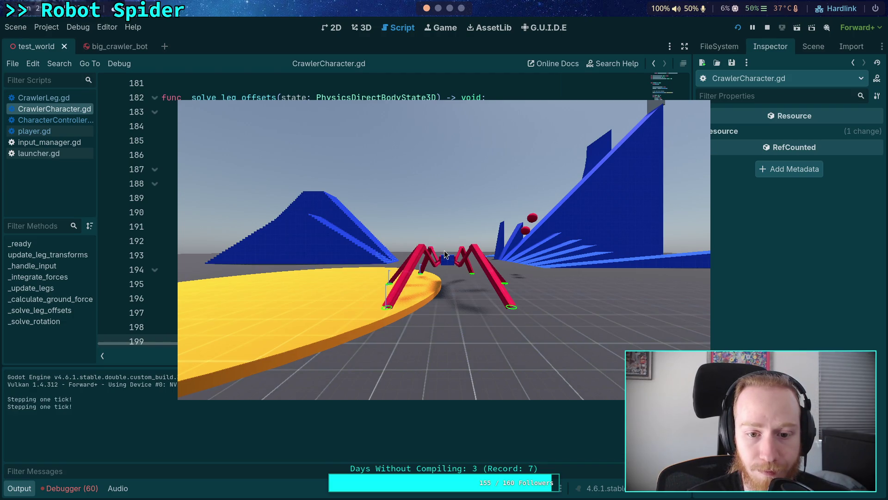
pyautogui.press('.')
pyautogui.press('.')
pyautogui.press('.')
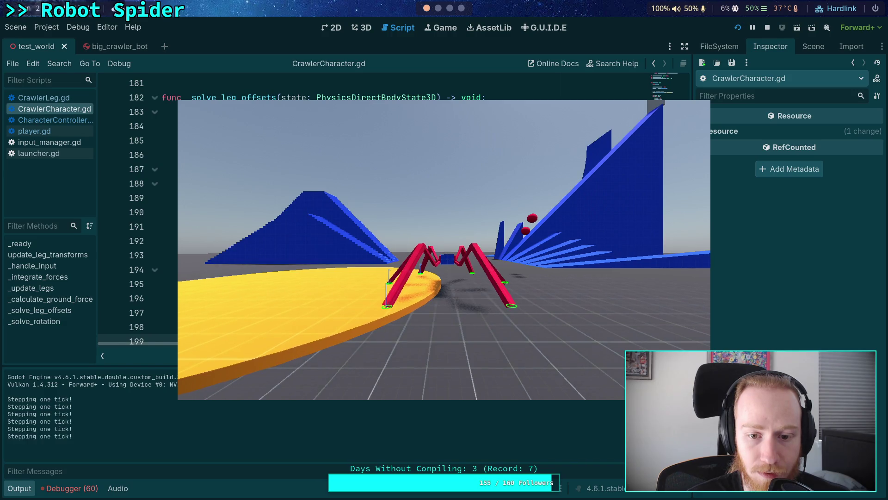
pyautogui.press('.')
pyautogui.press('.')
pyautogui.press('.')
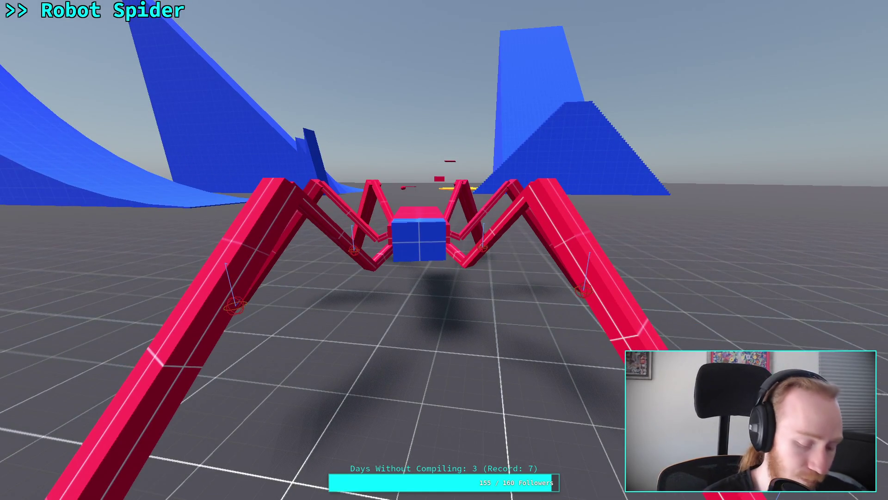
pyautogui.press('F8')
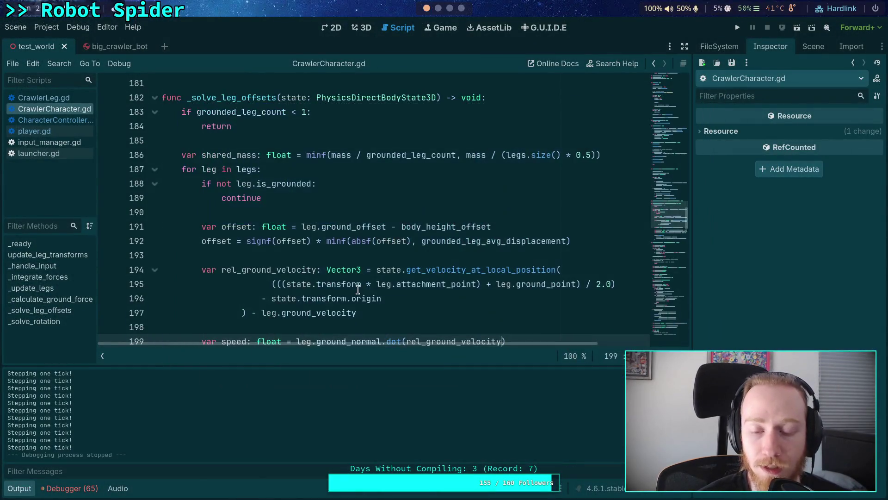
pyautogui.scroll(-1, 389, 290)
pyautogui.scroll(-4, 386, 299)
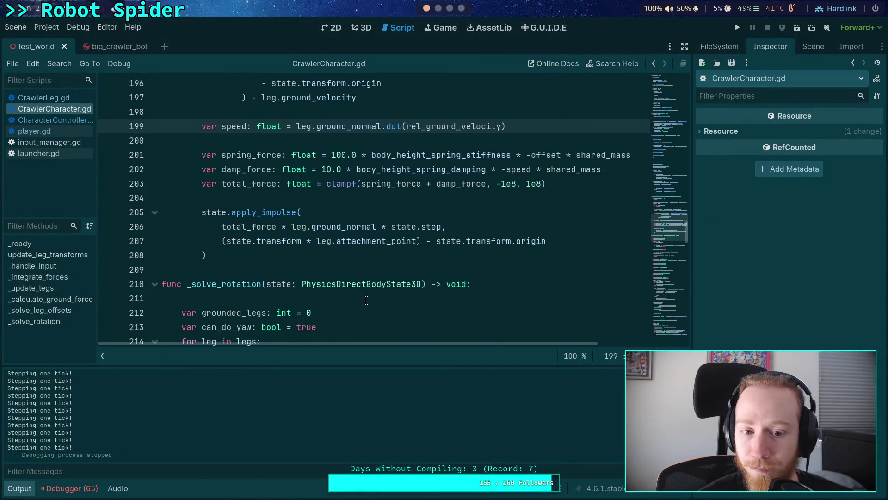
pyautogui.click(373, 270)
pyautogui.hotkey('alt', 'Left')
pyautogui.hotkey('alt', 'Left')
pyautogui.hotkey('alt', 'Left')
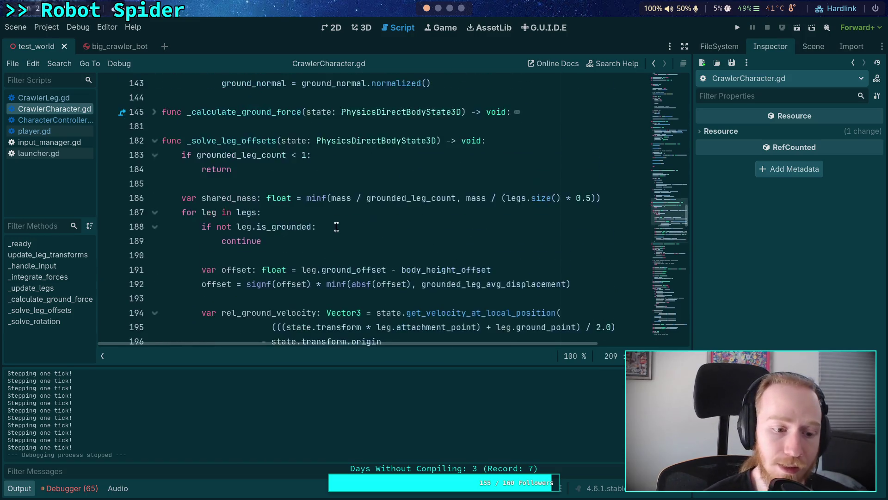
pyautogui.scroll(2, 426, 217)
pyautogui.scroll(4, 425, 218)
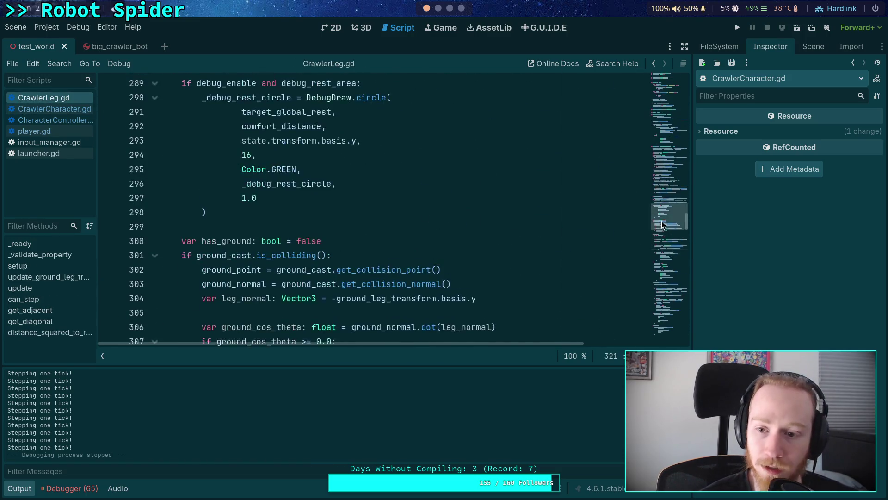
pyautogui.hotkey('ctrl', 'Home')
pyautogui.click(58, 110)
pyautogui.scroll(20, 349, 211)
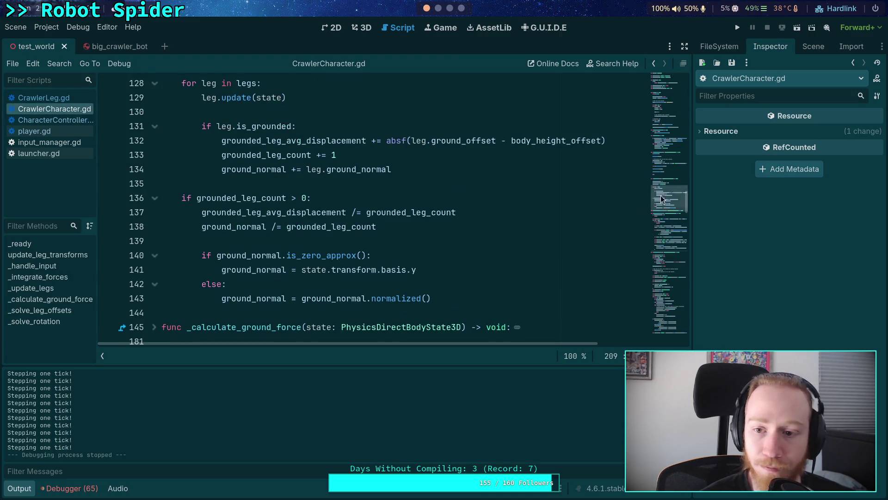
pyautogui.scroll(-1, 349, 211)
pyautogui.scroll(-8, 350, 211)
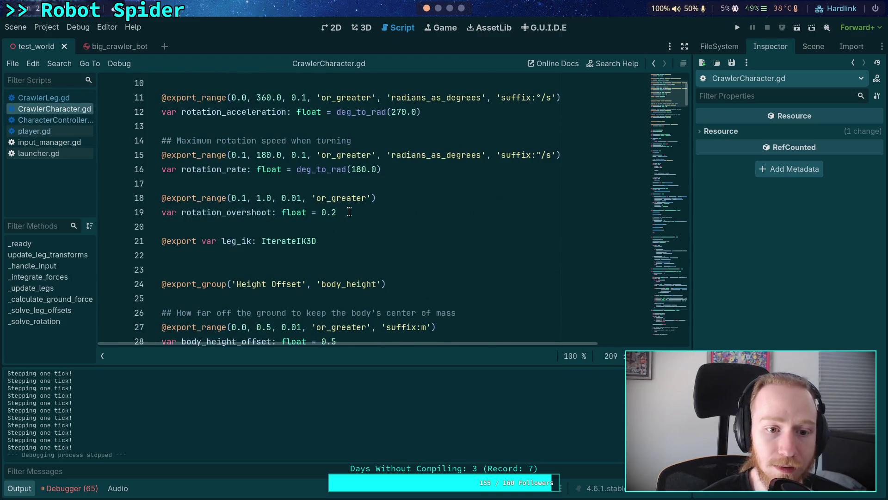
pyautogui.scroll(-4, 361, 226)
pyautogui.scroll(13, 360, 222)
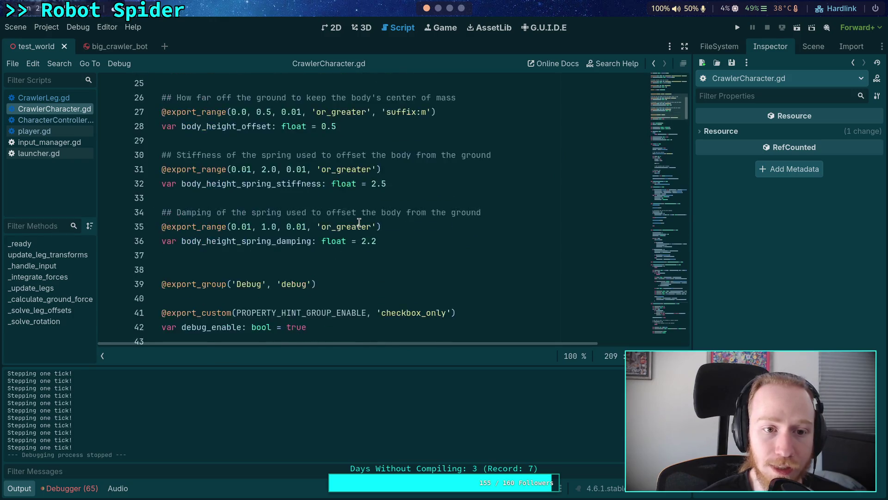
pyautogui.scroll(-13, 361, 220)
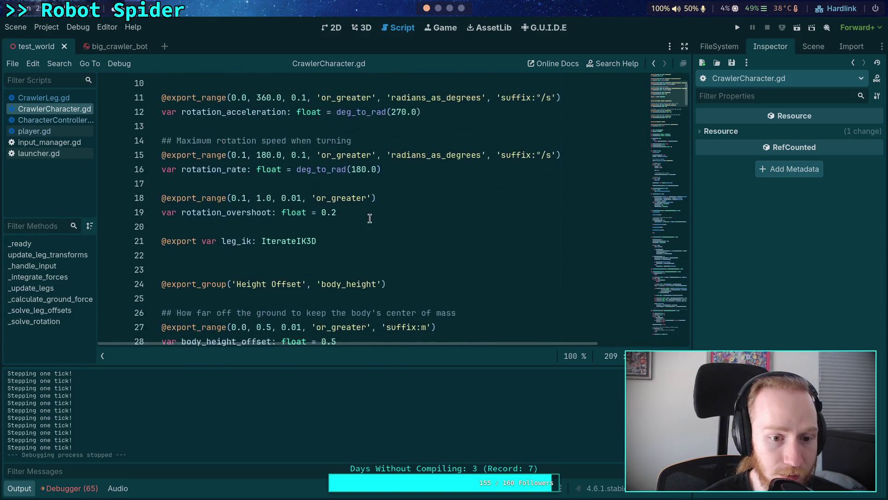
pyautogui.scroll(-5, 369, 218)
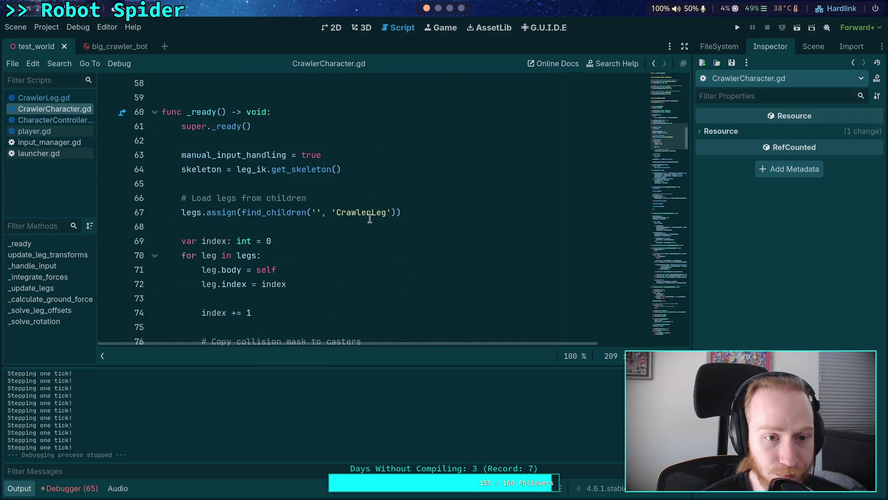
pyautogui.scroll(4, 369, 218)
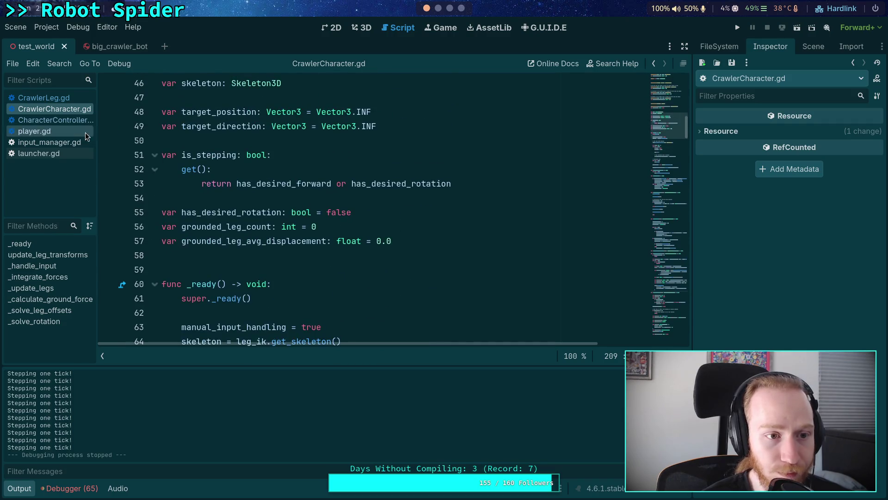
pyautogui.click(61, 97)
pyautogui.scroll(-8, 435, 207)
pyautogui.scroll(-15, 435, 206)
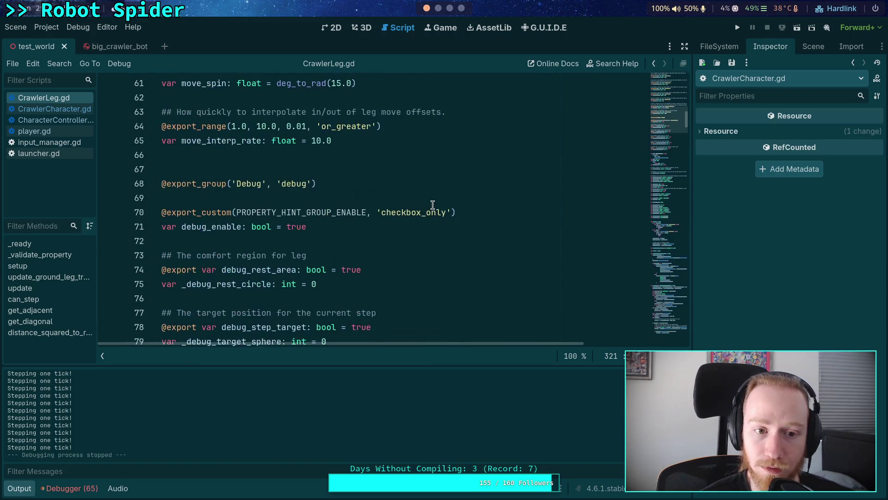
pyautogui.scroll(2, 433, 205)
pyautogui.scroll(14, 433, 205)
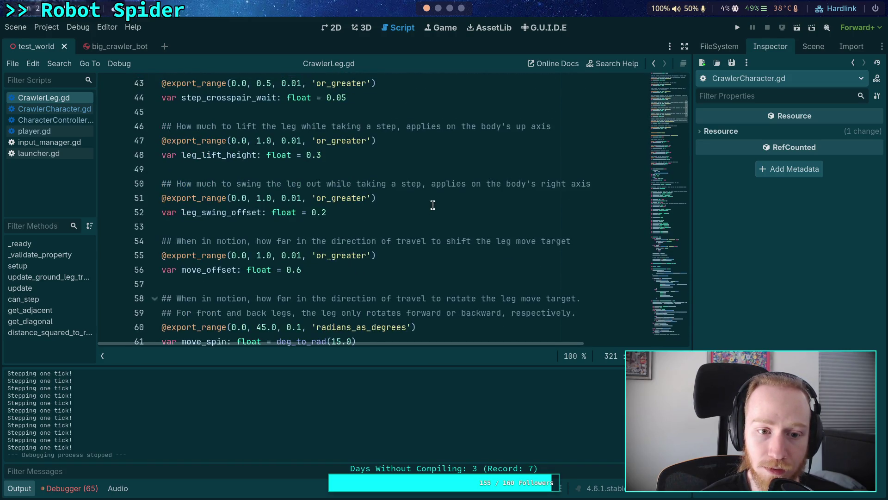
pyautogui.scroll(4, 170, 137)
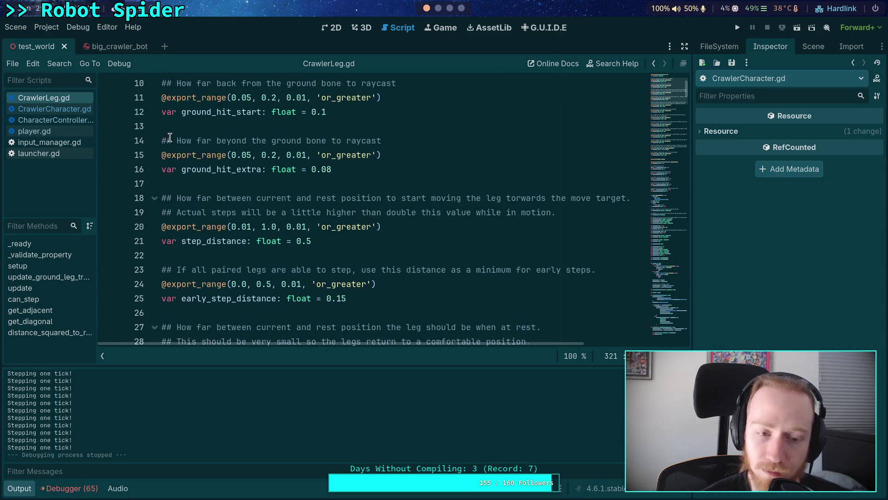
pyautogui.click(52, 109)
pyautogui.scroll(7, 610, 143)
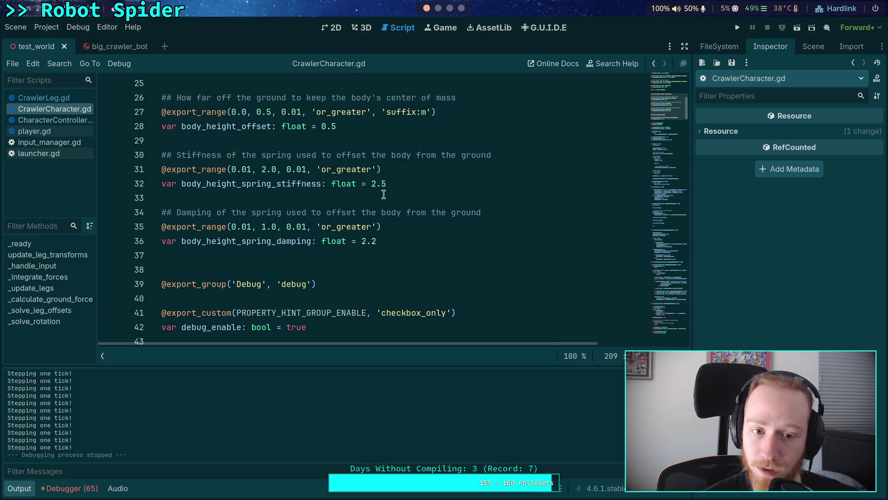
# Change line 32 stiffness to 2.0 and line 36 damping to 1.8, save, and open big_crawler_bot.
pyautogui.click(384, 183)
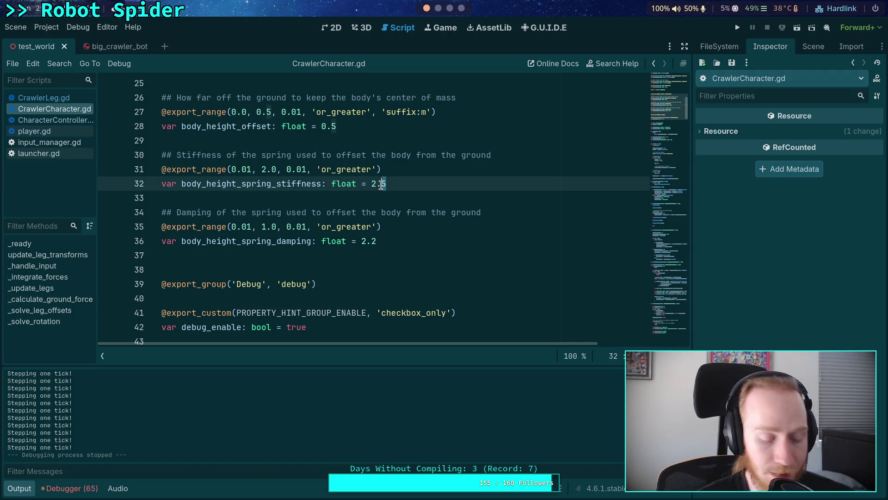
pyautogui.write('0')
pyautogui.press('Down')
pyautogui.press('Down')
pyautogui.press('Down')
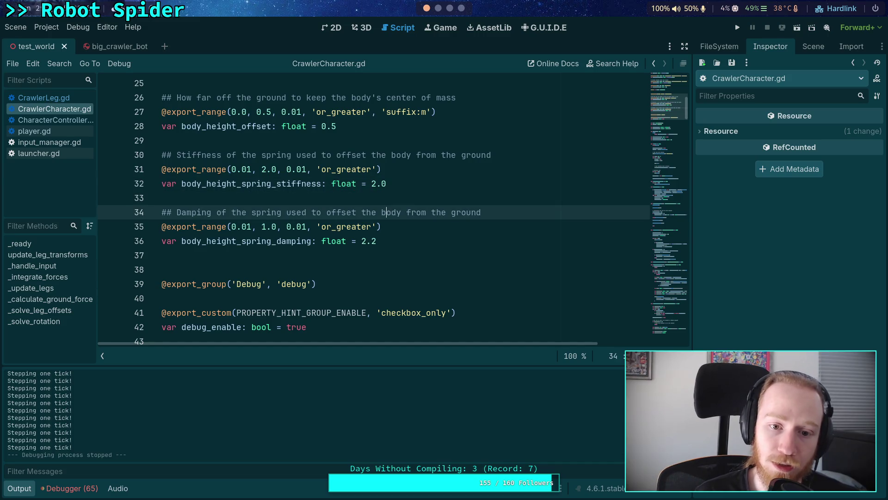
pyautogui.press('Up')
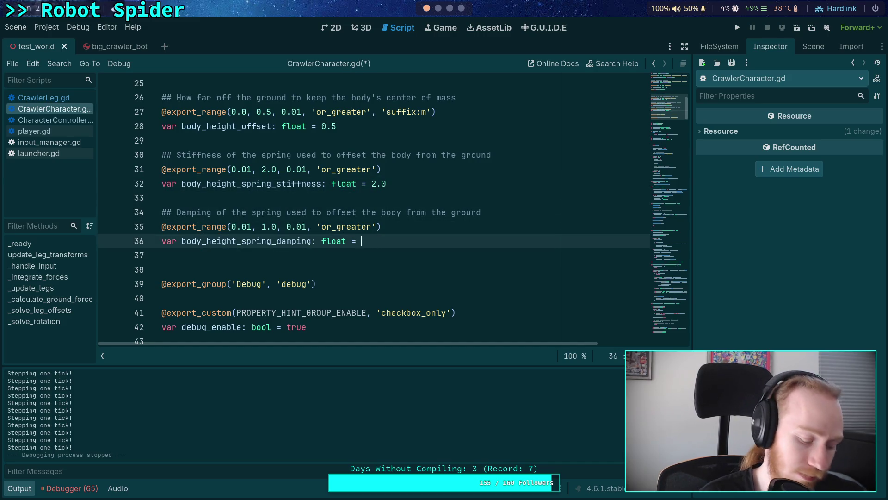
pyautogui.write('1.8')
pyautogui.hotkey('ctrl', 's')
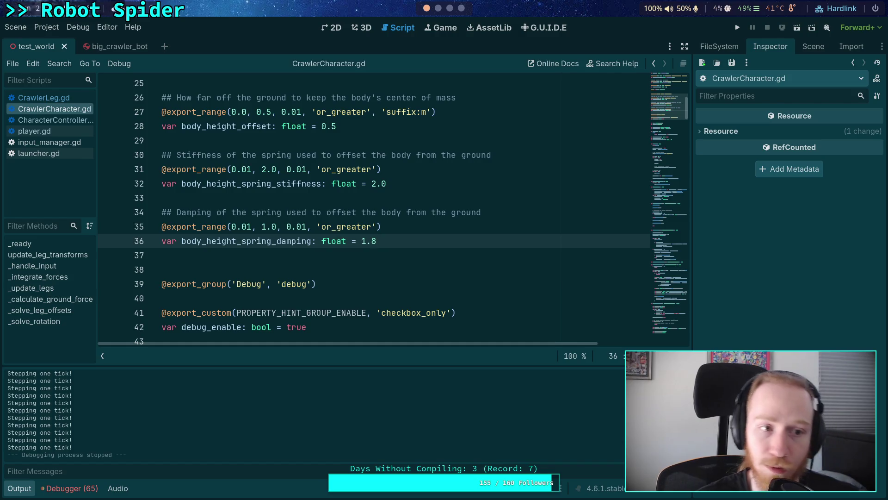
pyautogui.click(122, 51)
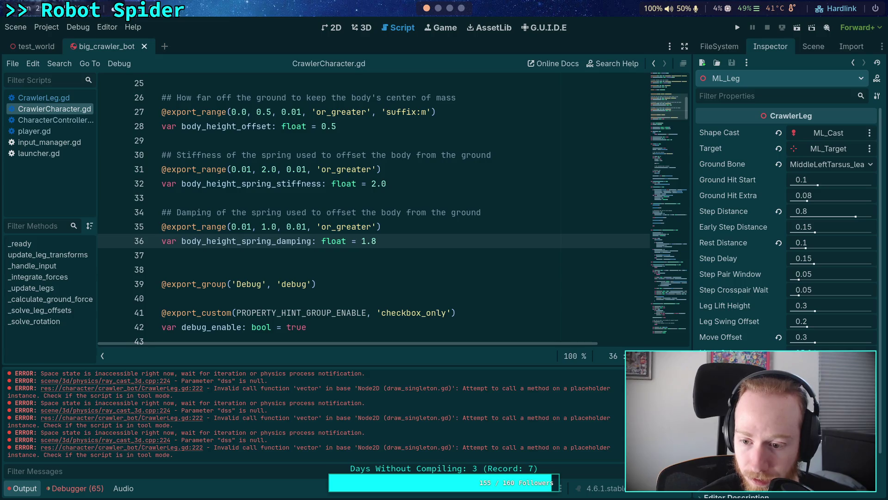
# Revert the big_crawler_bot root's spring stiffness to 2.0 and close that scene.
pyautogui.click(814, 46)
pyautogui.click(731, 83)
pyautogui.click(770, 46)
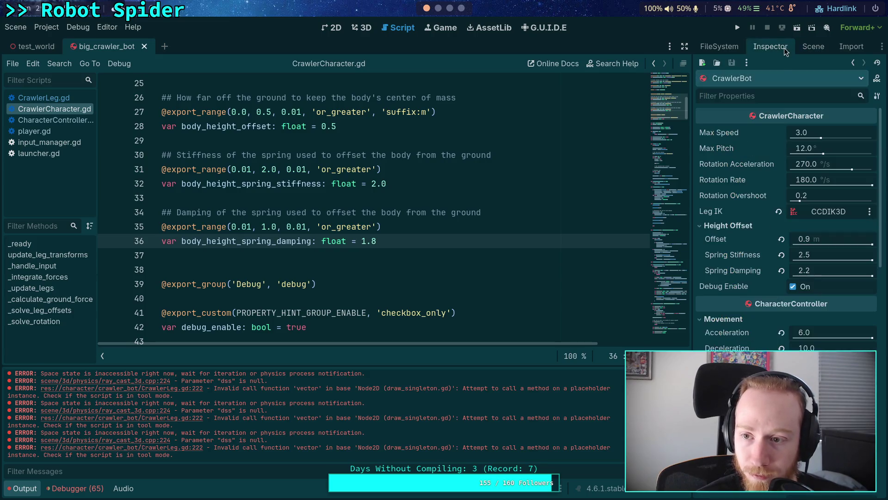
pyautogui.click(781, 256)
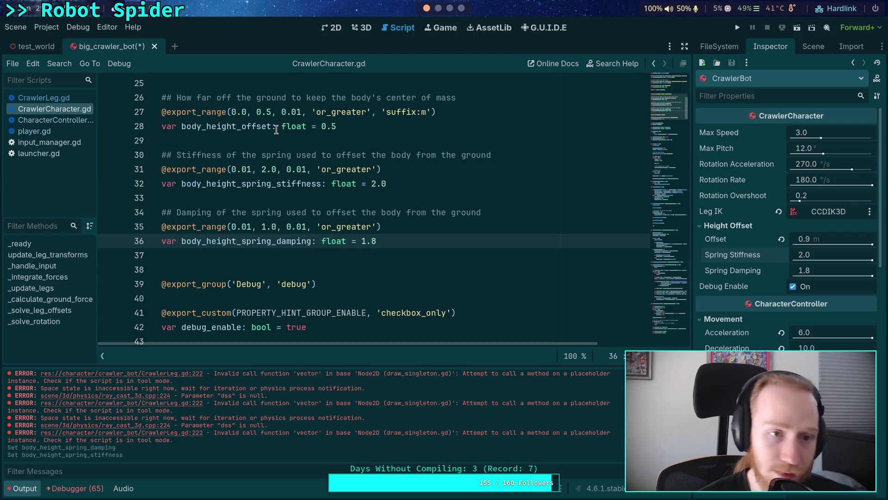
pyautogui.click(146, 47)
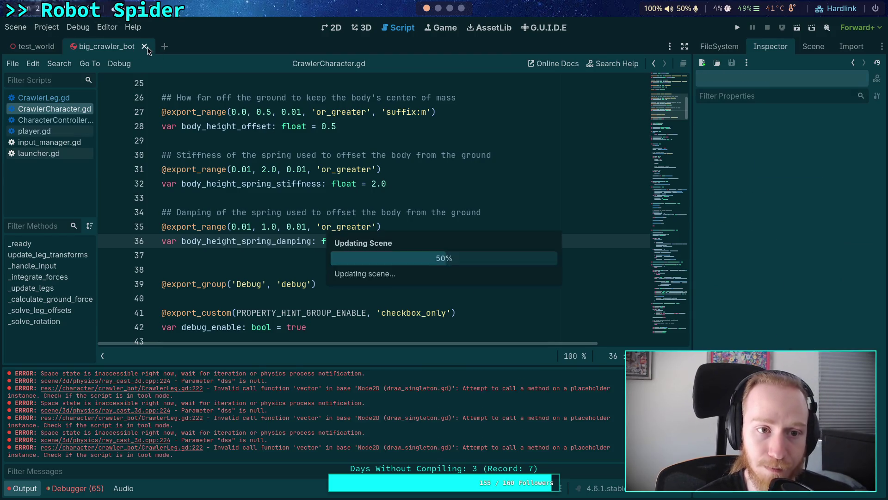
# Reset test_world CrawlerBot's spring damping to 1.8 and stiffness to 2.0, then briefly test-run the game.
pyautogui.click(797, 47)
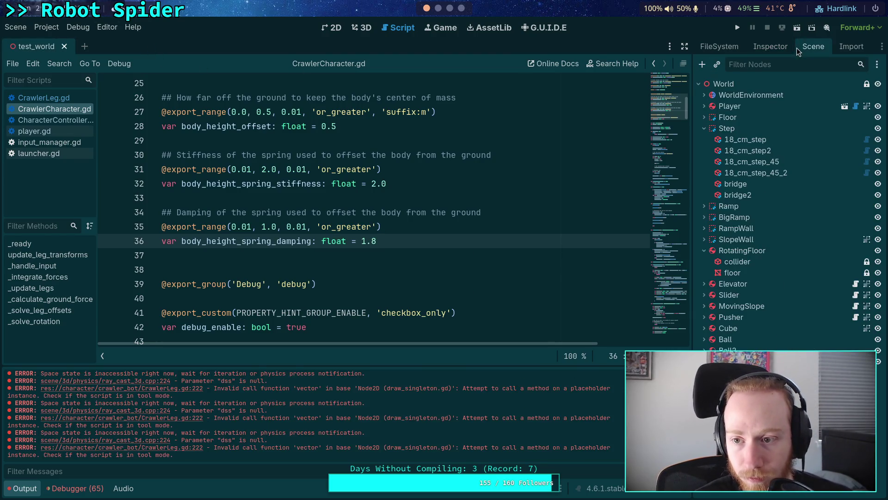
pyautogui.click(770, 44)
pyautogui.click(781, 271)
pyautogui.click(782, 255)
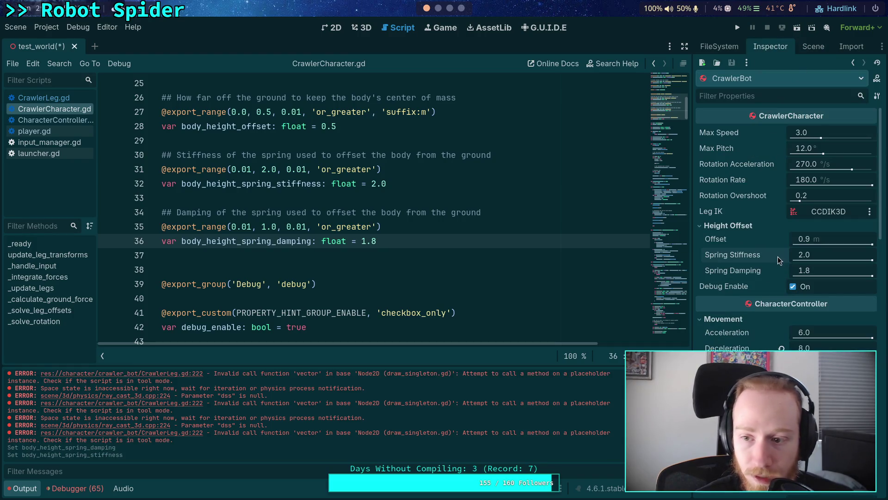
pyautogui.click(813, 46)
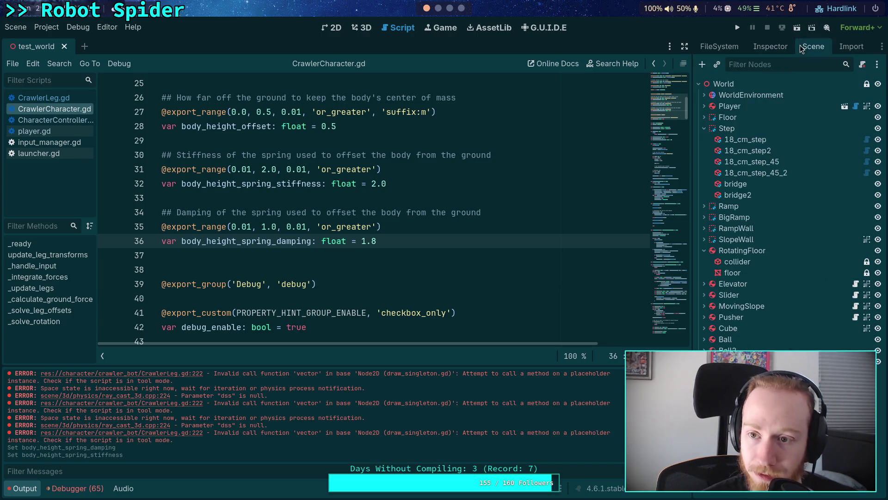
pyautogui.click(737, 27)
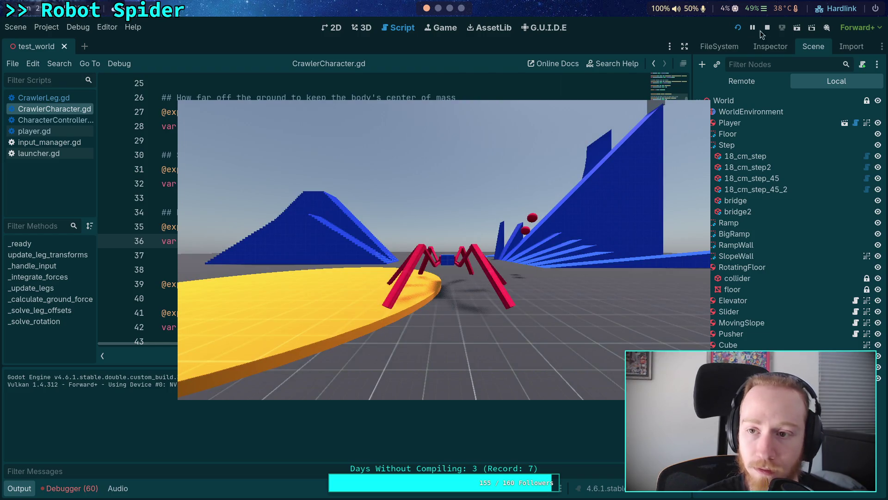
pyautogui.click(768, 28)
# Comment out the InputManager.pause() line in player.gd with Ctrl+K.
pyautogui.click(54, 132)
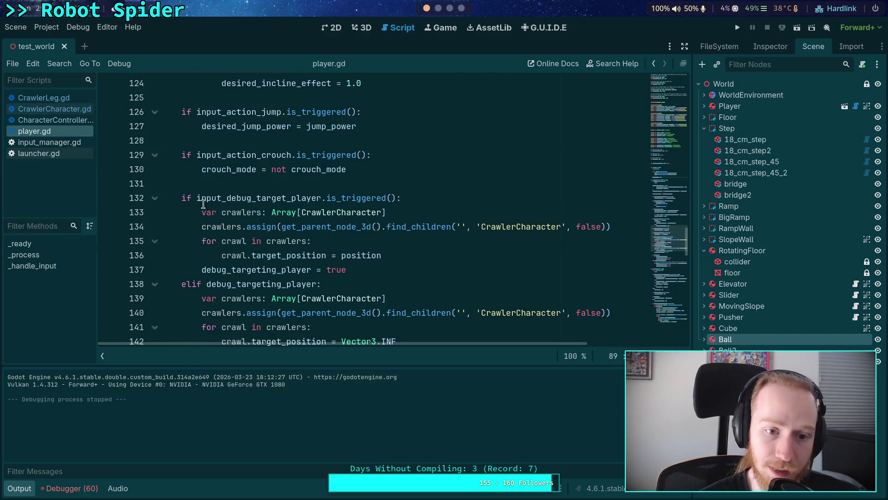
pyautogui.scroll(10, 225, 205)
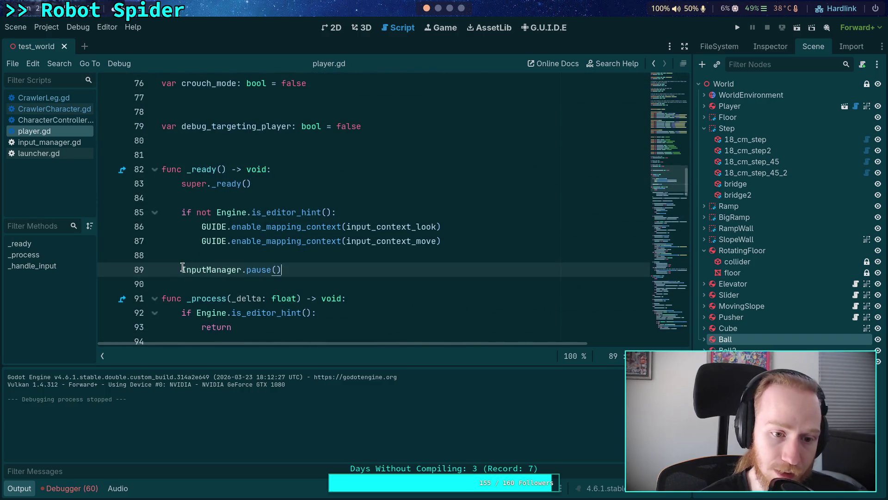
pyautogui.hotkey('ctrl', 'k')
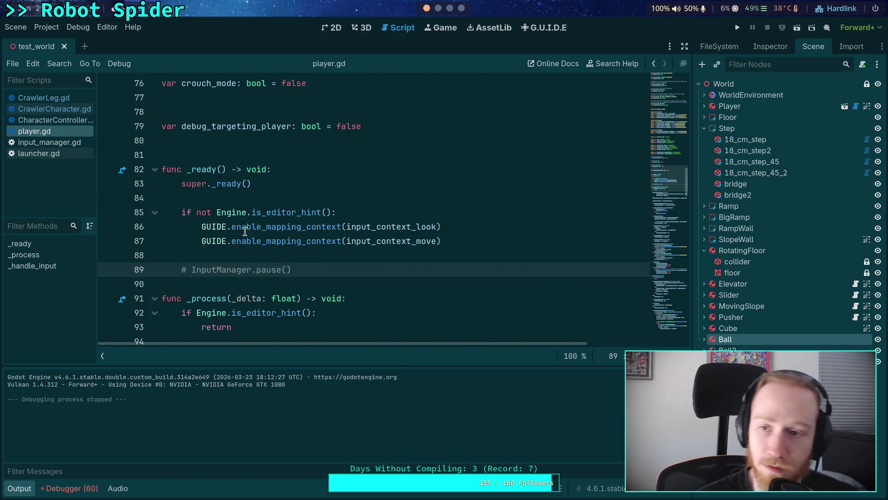
# Test-run the game, stop it, and return to the spring stiffness value in CrawlerCharacter.gd.
pyautogui.click(737, 28)
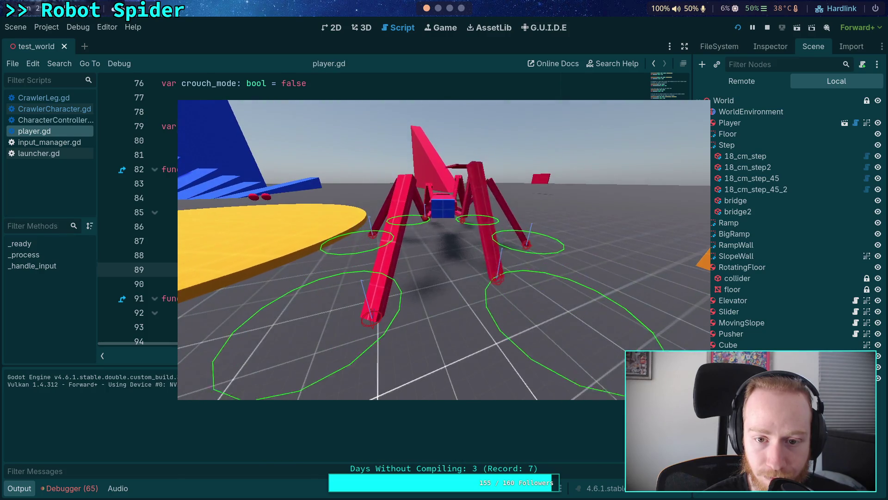
pyautogui.click(767, 28)
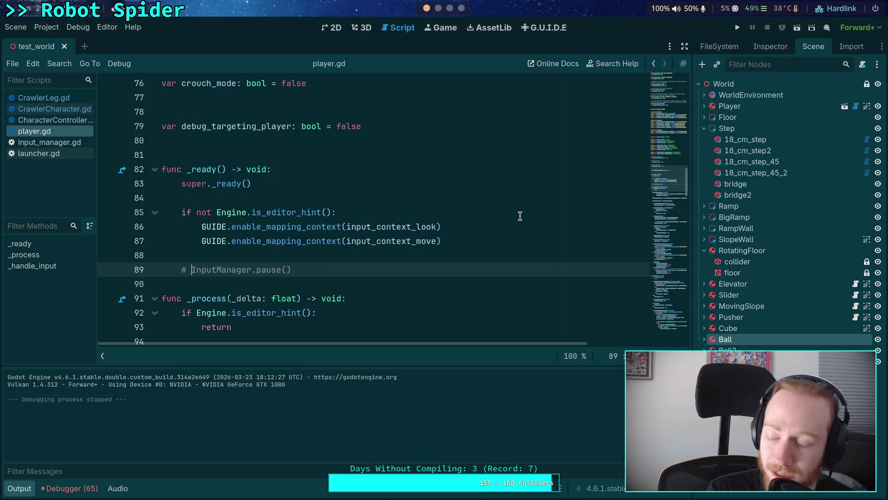
pyautogui.hotkey('alt', 'Left')
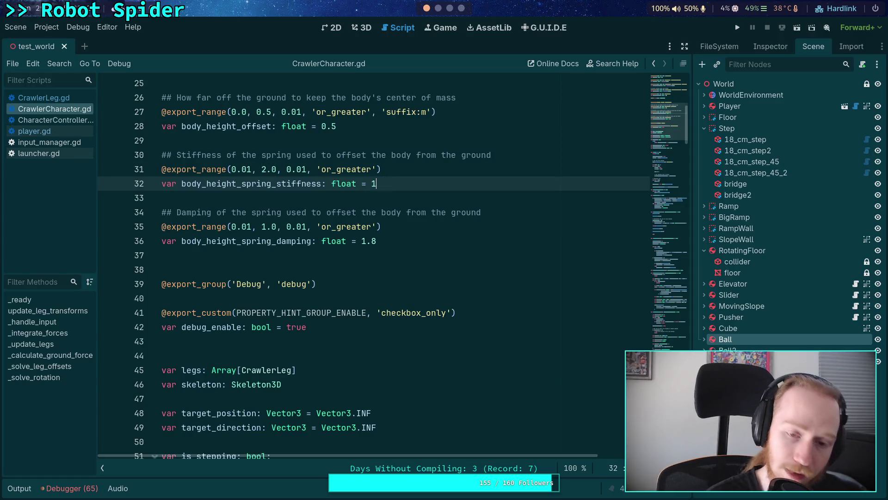
# Set CrawlerCharacter.gd's spring stiffness to 1.8 and damping to 1.5, then launch the game.
pyautogui.press('Down')
pyautogui.press('Down')
pyautogui.press('Down')
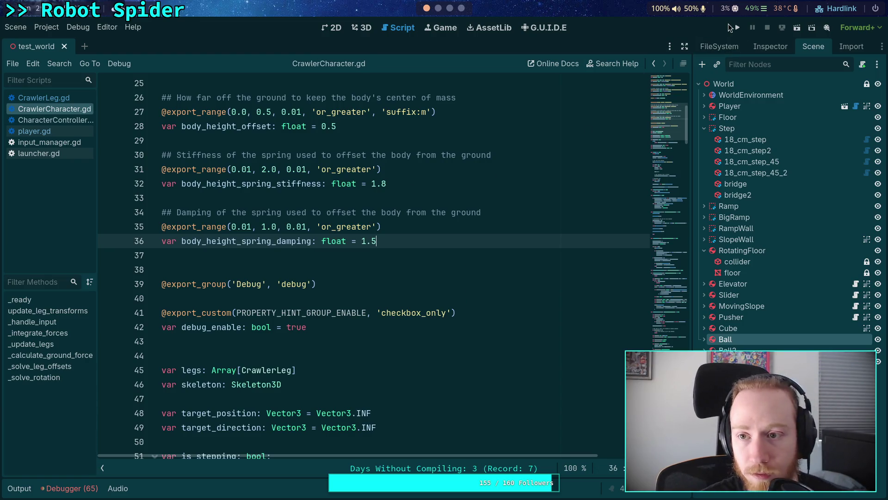
pyautogui.click(733, 27)
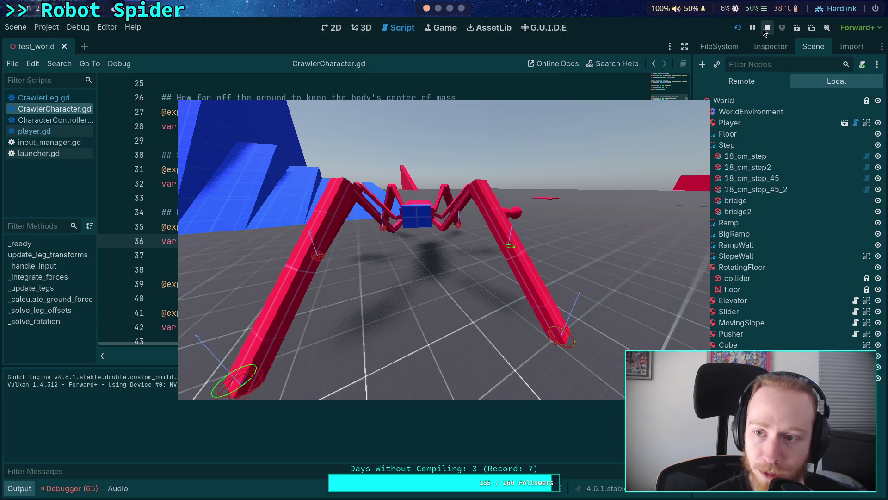
# Stop the game and change lines 32 and 36 to stiffness 1.6 and damping 1.4.
pyautogui.click(767, 28)
pyautogui.doubleClick(384, 184)
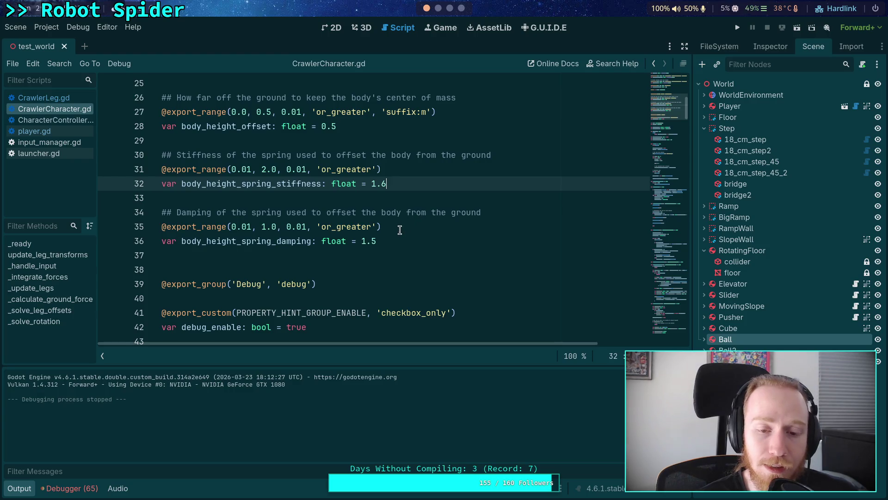
pyautogui.doubleClick(374, 241)
pyautogui.write('4')
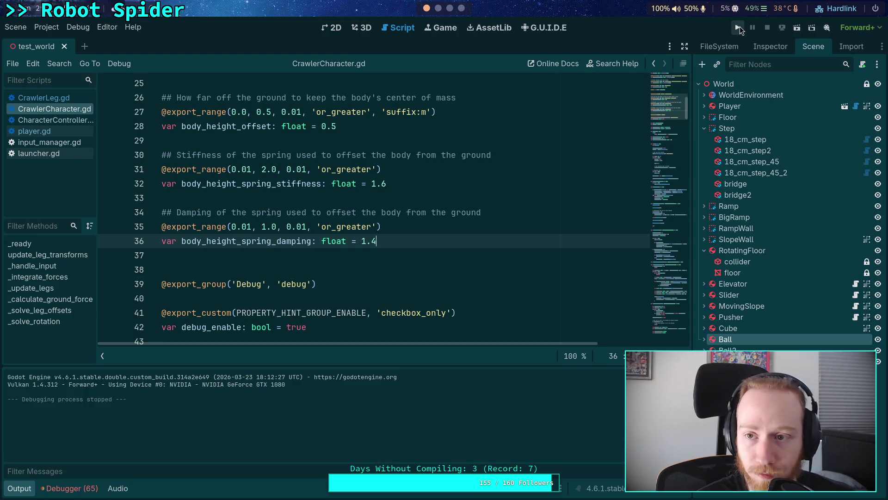
# Revert test_world CrawlerBot's spring properties to the new 1.6/1.4 defaults and run the game.
pyautogui.click(758, 47)
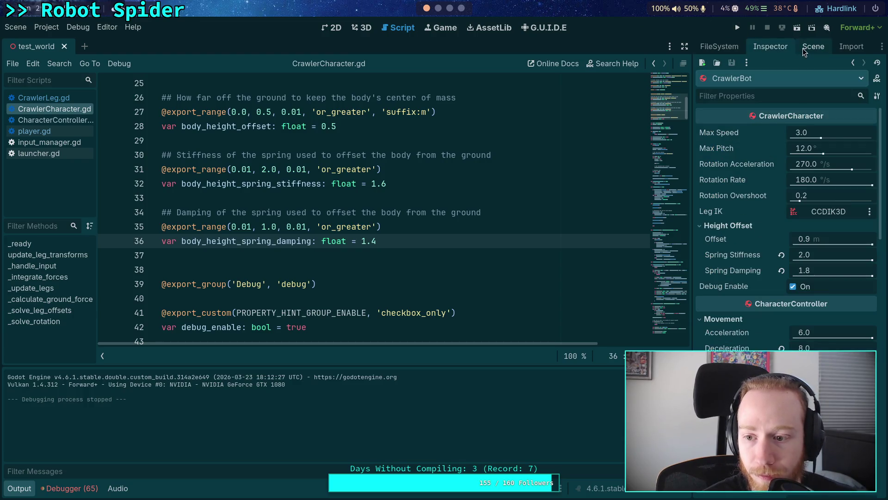
pyautogui.click(781, 270)
pyautogui.click(782, 255)
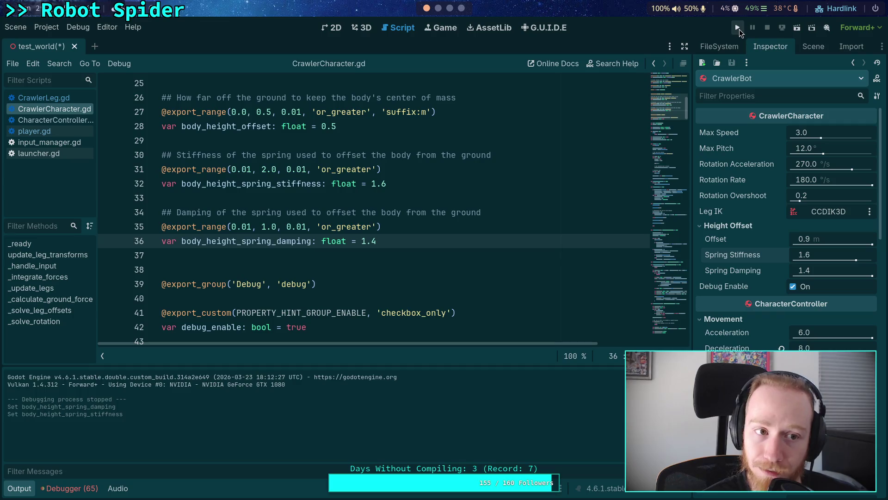
pyautogui.click(738, 28)
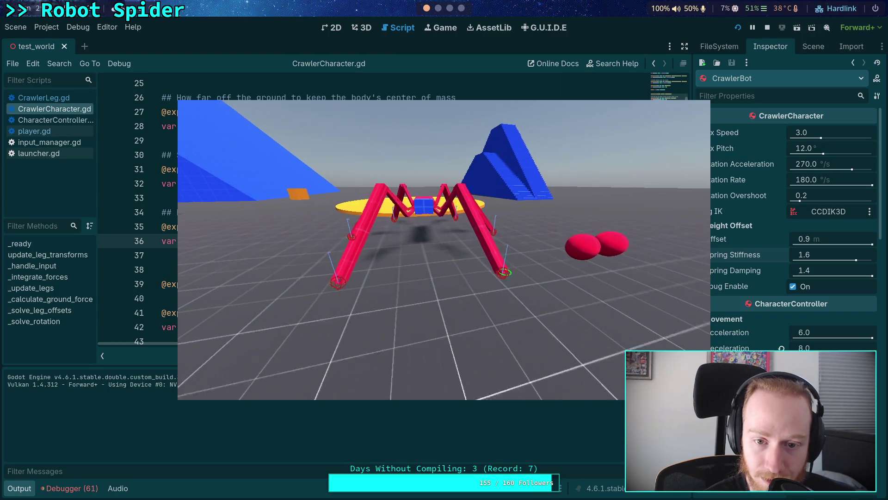
# Watch the 1.6/1.4 spring test run, stop it, and collapse the Output panel.
pyautogui.scroll(3, 445, 250)
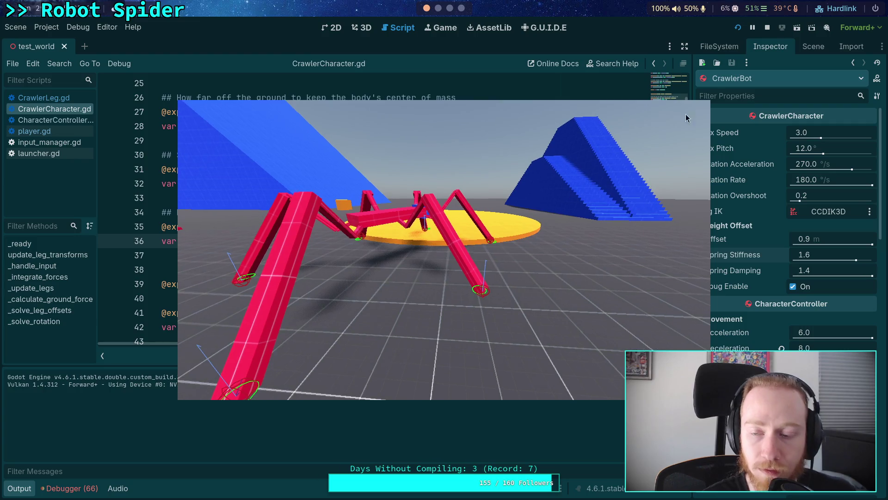
pyautogui.click(767, 31)
pyautogui.hotkey('ctrl', 'j')
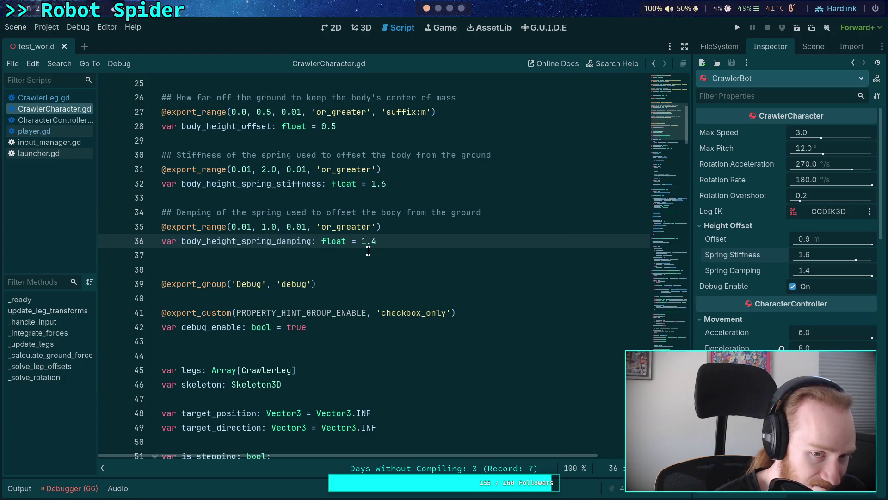
# Change line 36's damping from 1.4 to 0.8 and test-run the spider.
pyautogui.moveTo(379, 242); pyautogui.dragTo(362, 242)
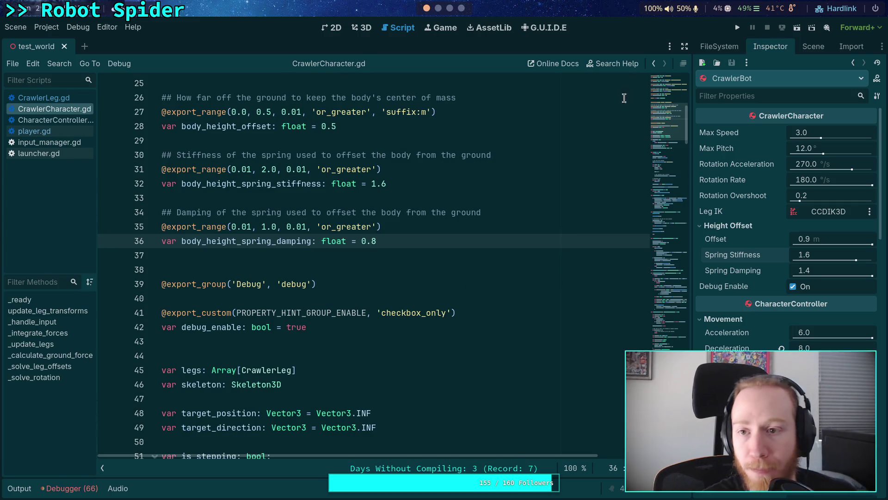
pyautogui.click(737, 28)
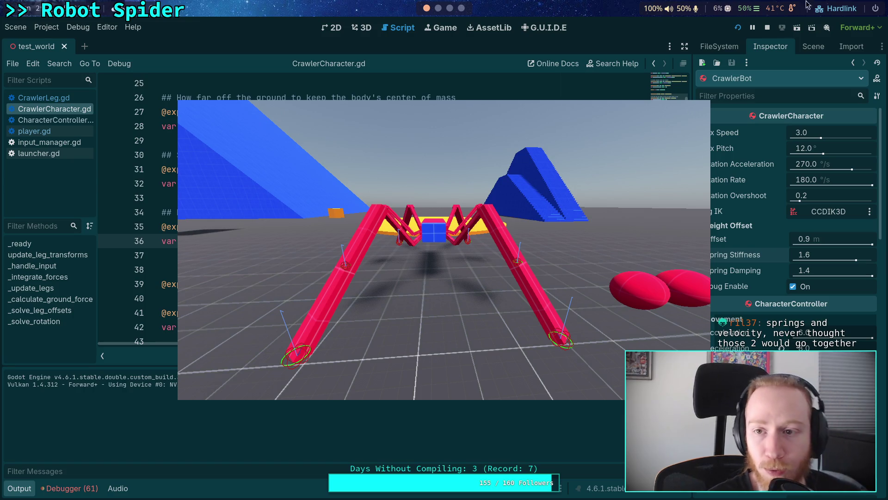
pyautogui.click(772, 29)
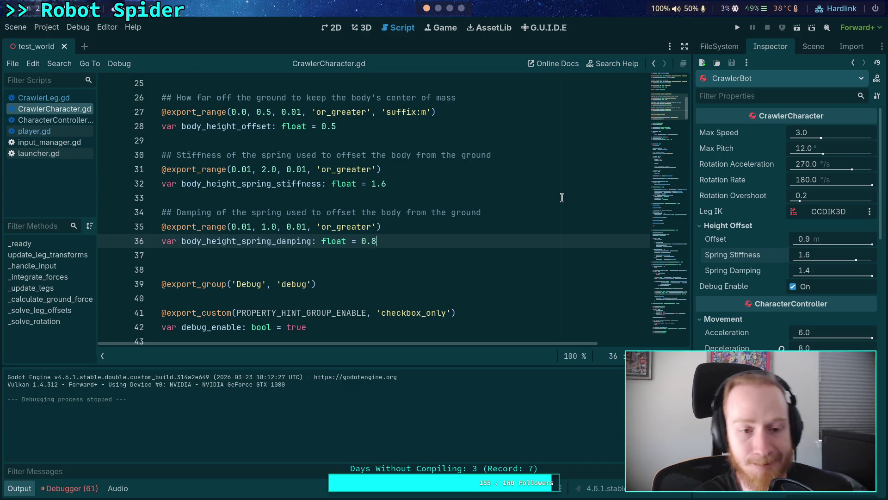
# Review CrawlerCharacter.gd's body_height_spring declarations and rotation-solving code with the output log hidden.
pyautogui.click(249, 184)
pyautogui.click(301, 241)
pyautogui.click(205, 181)
pyautogui.scroll(-10, 414, 270)
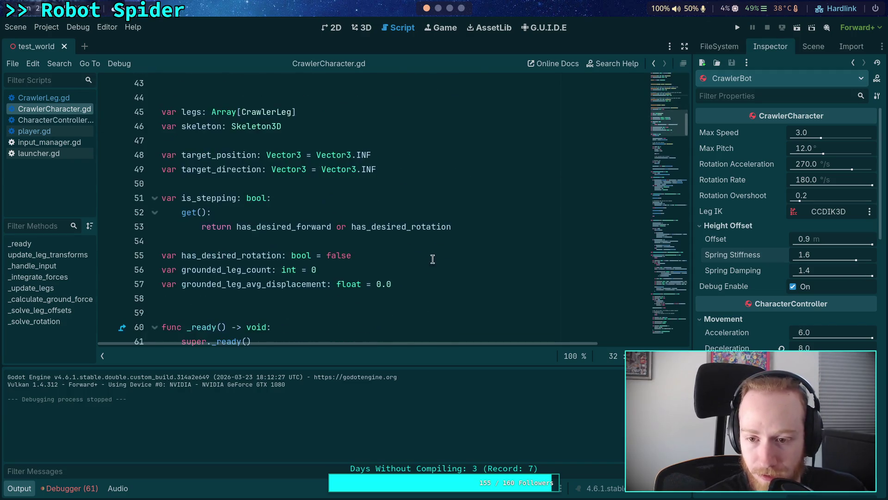
pyautogui.click(23, 494)
pyautogui.click(226, 332)
pyautogui.scroll(-20, 617, 185)
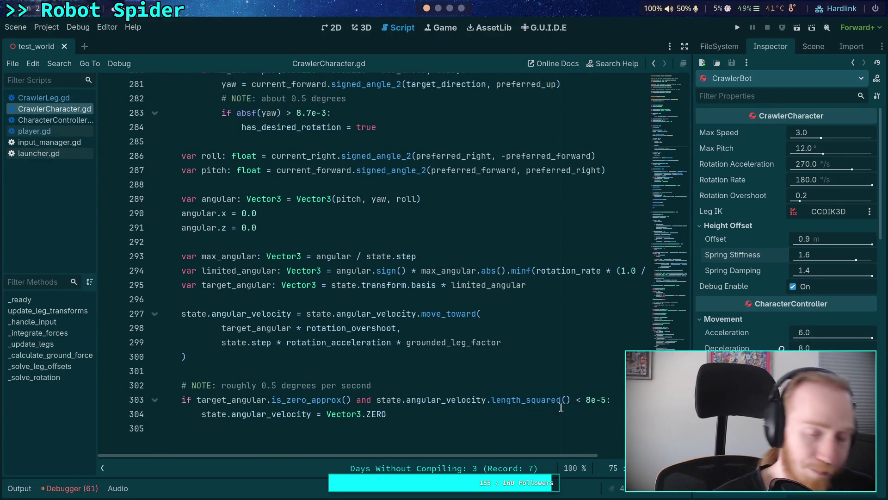
pyautogui.scroll(4, 365, 364)
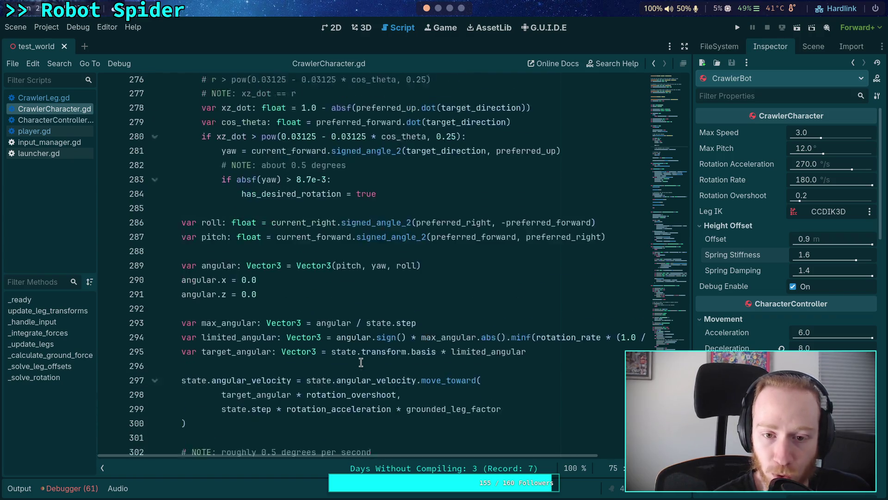
pyautogui.scroll(3, 321, 344)
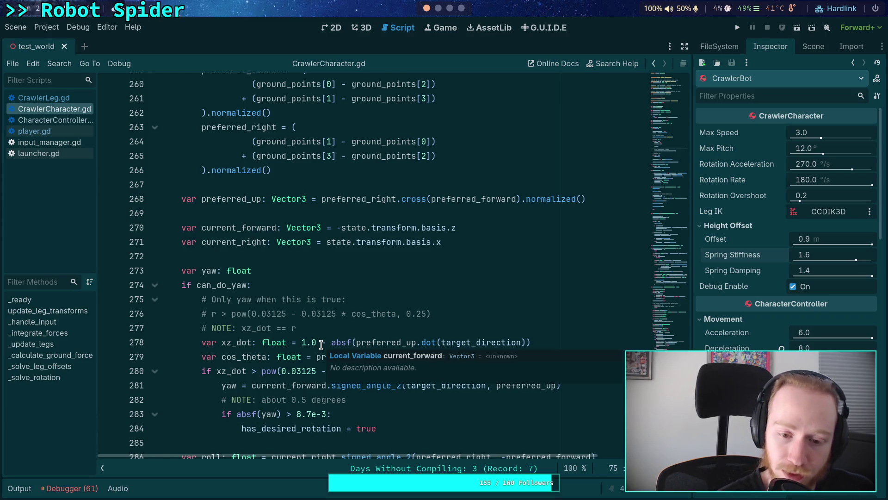
# Read the ground-point code, then switch to CrawlerLeg.gd and scroll to its step settings.
pyautogui.click(262, 254)
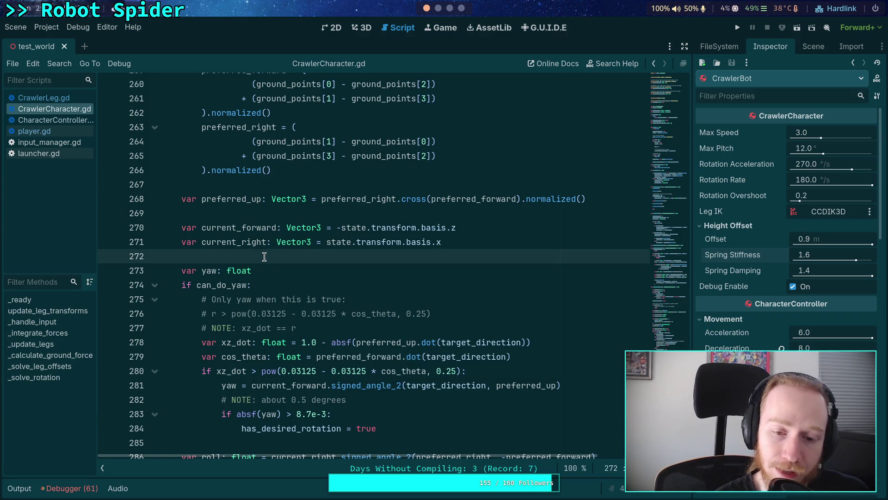
pyautogui.scroll(9, 363, 291)
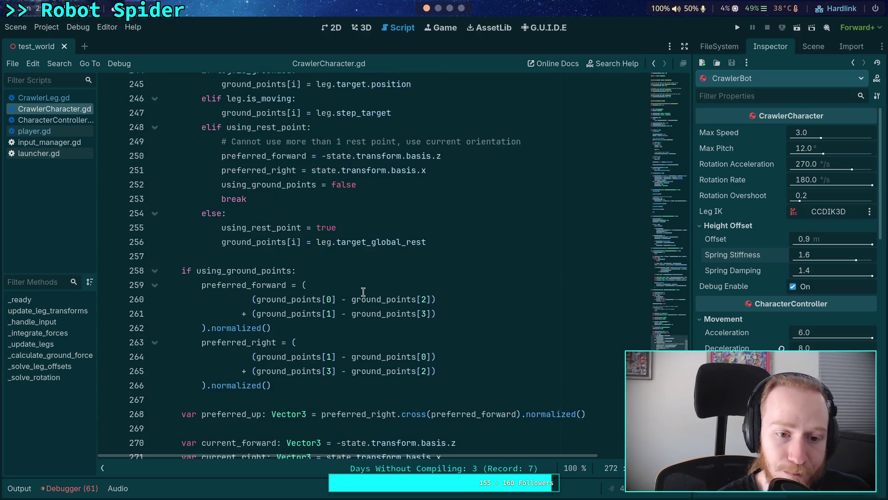
pyautogui.scroll(3, 363, 291)
pyautogui.click(275, 297)
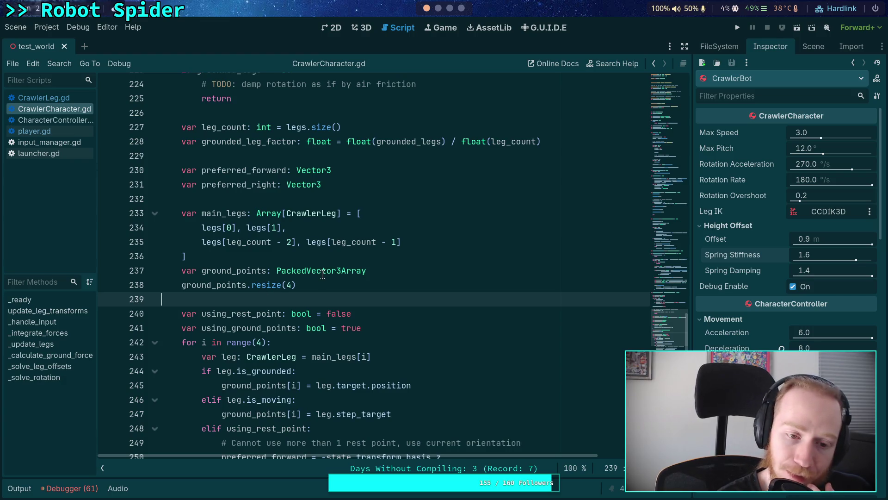
pyautogui.scroll(6, 321, 272)
pyautogui.scroll(-7, 339, 256)
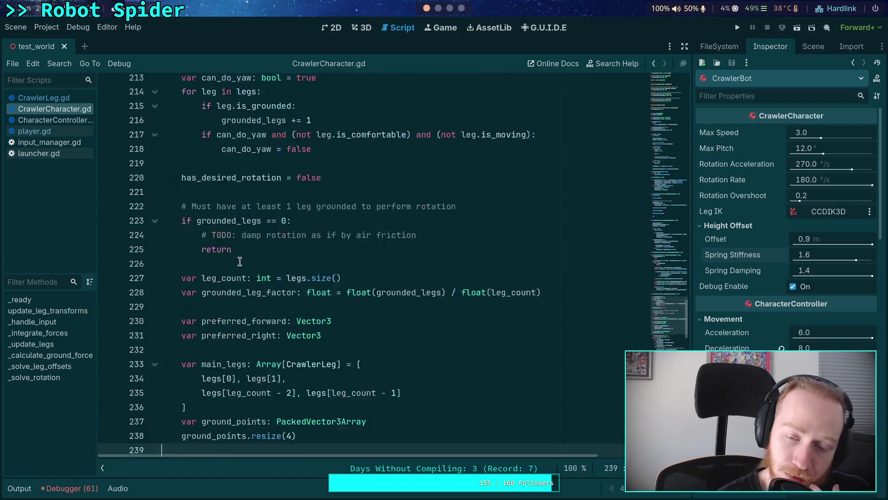
pyautogui.scroll(-11, 342, 257)
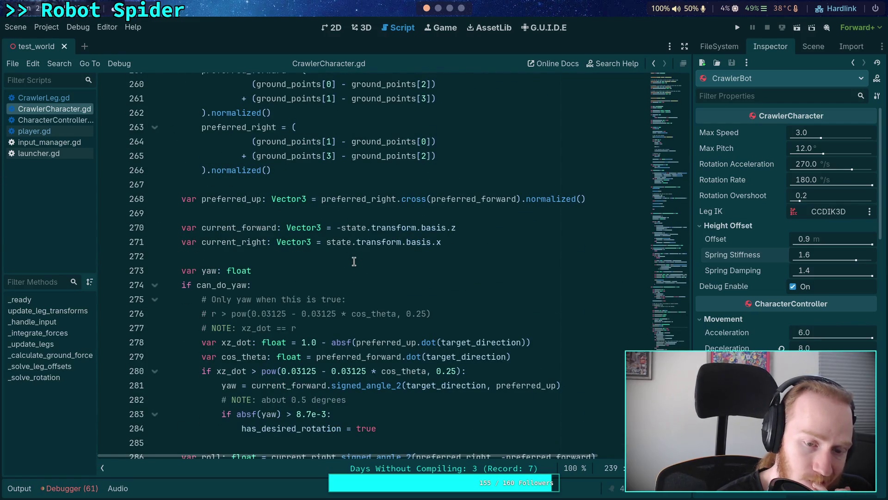
pyautogui.scroll(-4, 343, 250)
pyautogui.hotkey('ctrl', 'shift', ',')
pyautogui.scroll(-4, 284, 283)
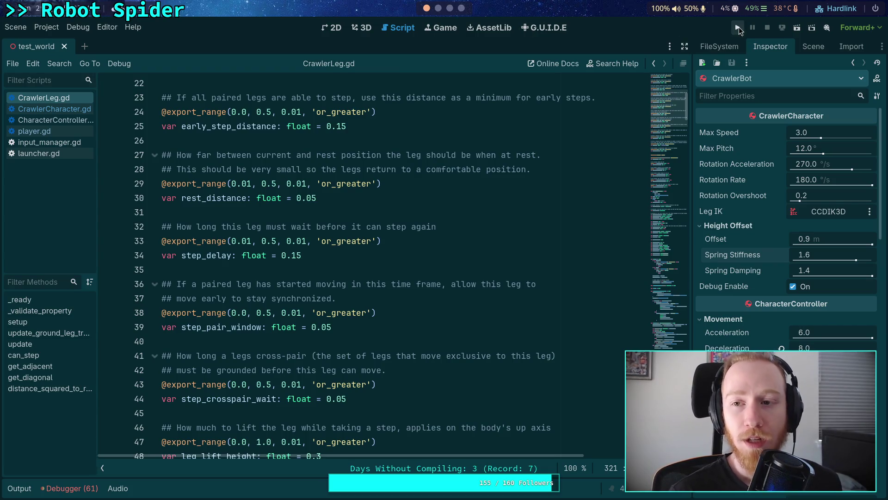
# Run the project to watch the spider climb the blue ramp, then stop it.
pyautogui.click(738, 27)
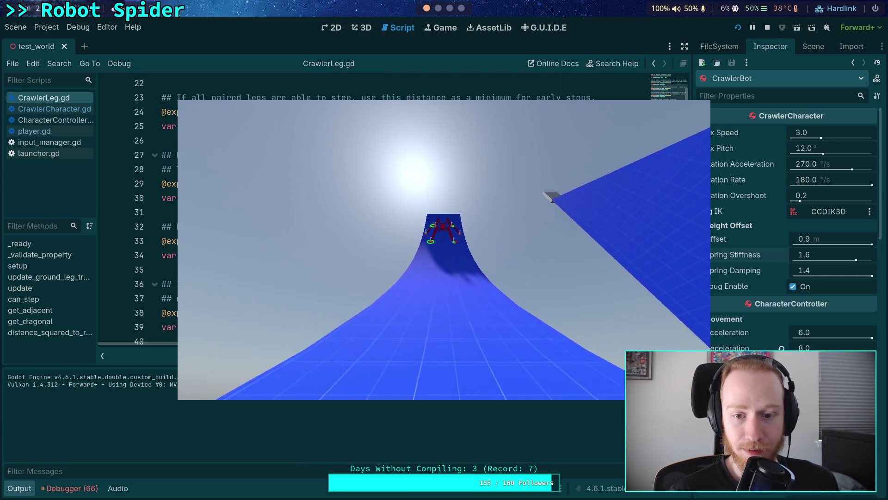
pyautogui.click(767, 28)
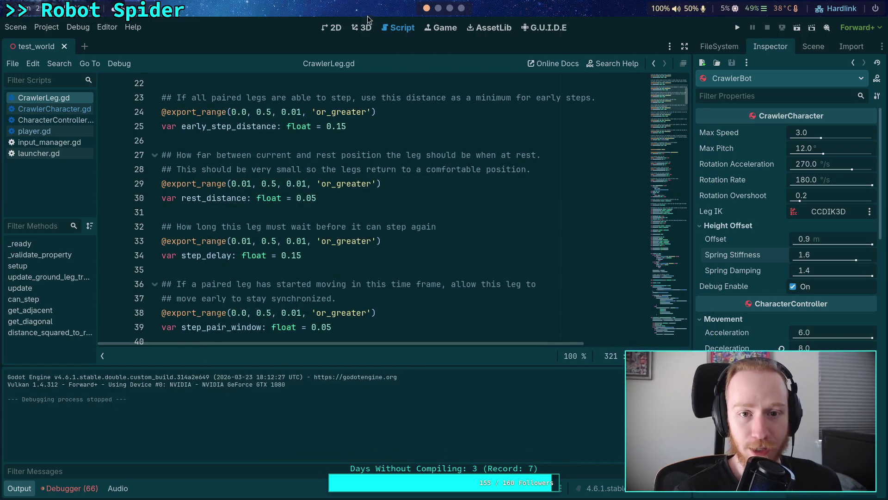
# Switch to the 3D view, look down on the blue ramp, and select BigRamp in the Scene tree.
pyautogui.click(366, 28)
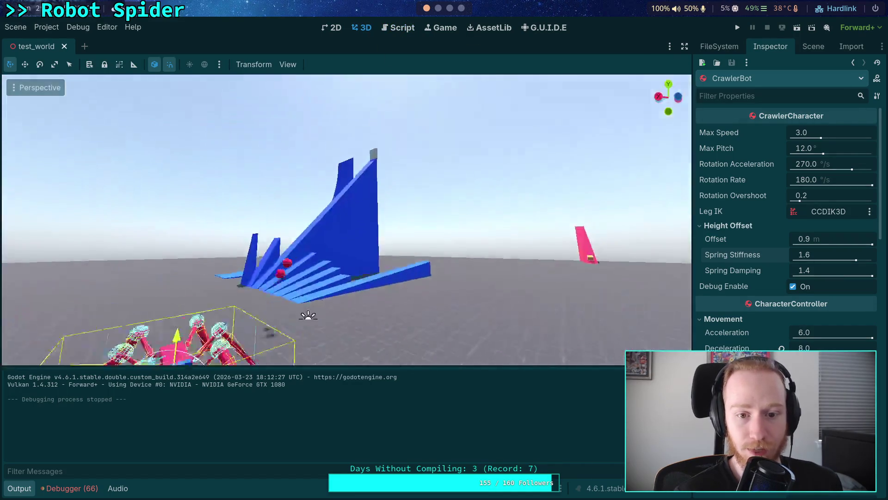
pyautogui.press('w')
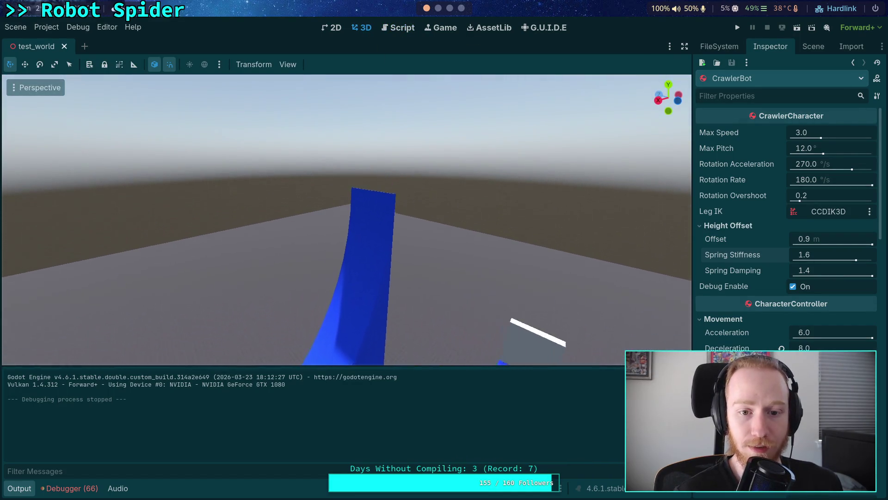
pyautogui.moveTo(362, 321); pyautogui.dragTo(427, 288)
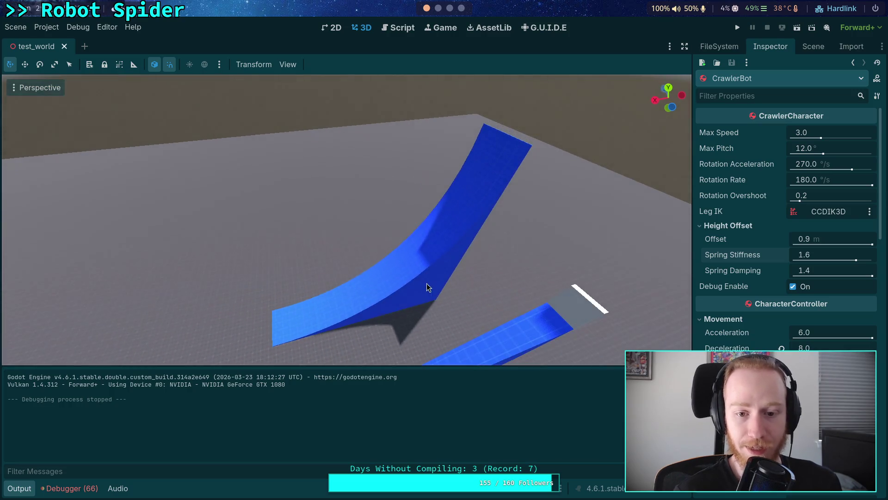
pyautogui.click(813, 46)
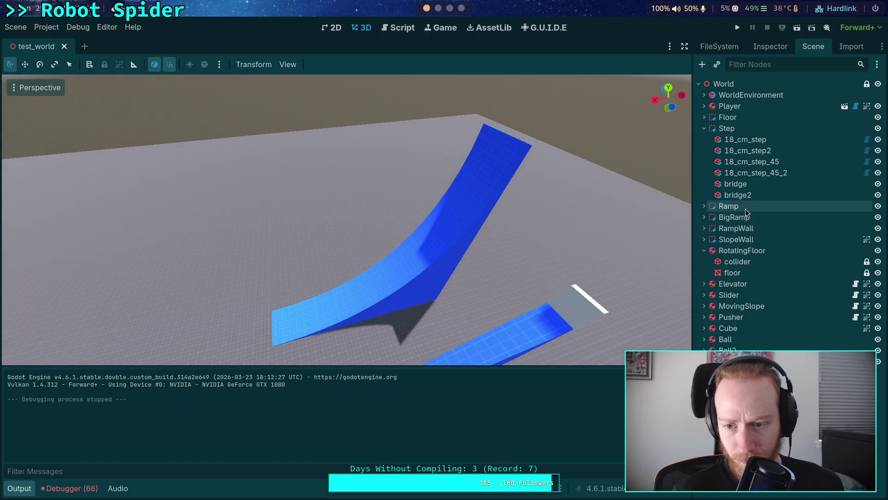
pyautogui.click(743, 221)
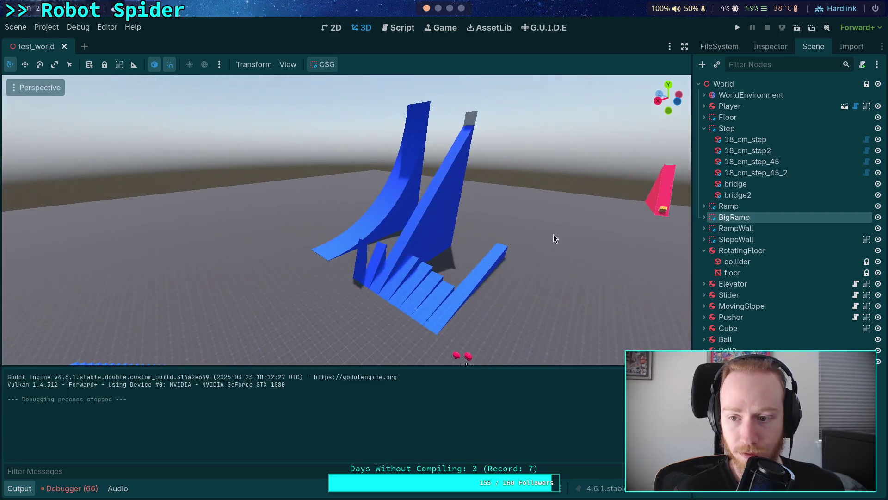
# Select the CSGBox3D under SlopeWall and frame it in the viewport.
pyautogui.click(735, 240)
pyautogui.click(705, 239)
pyautogui.click(754, 262)
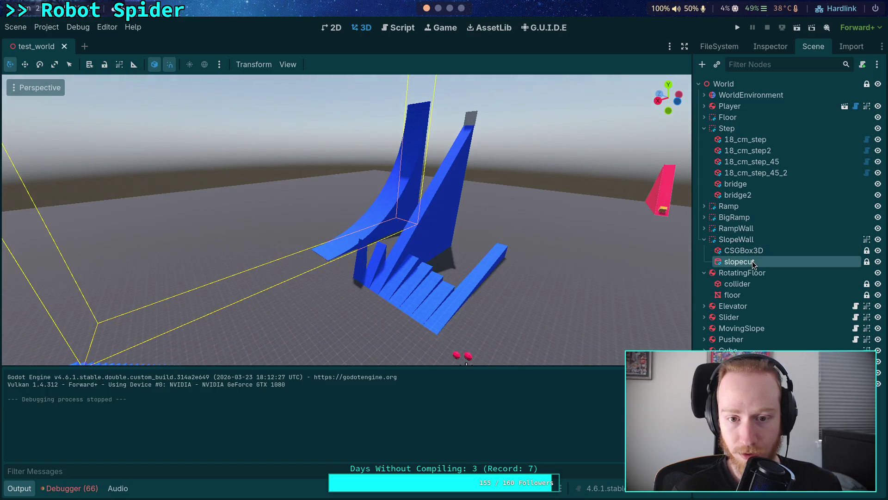
pyautogui.doubleClick(761, 263)
pyautogui.click(759, 250)
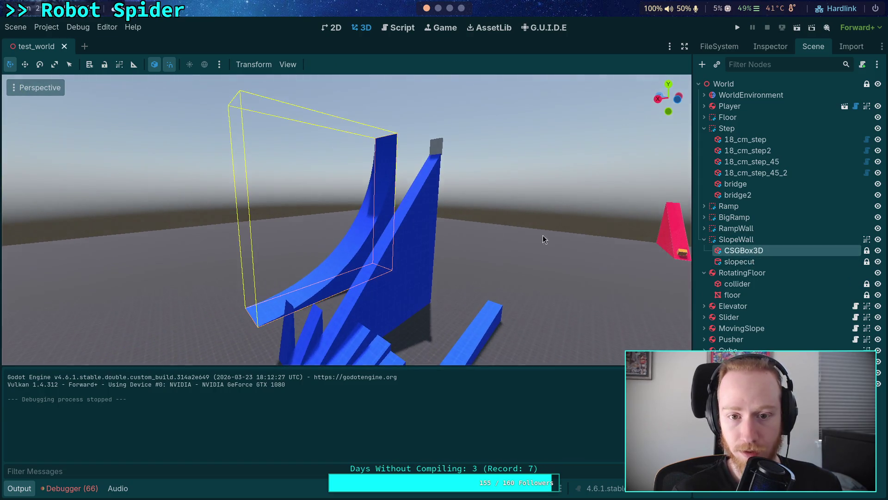
pyautogui.press('f')
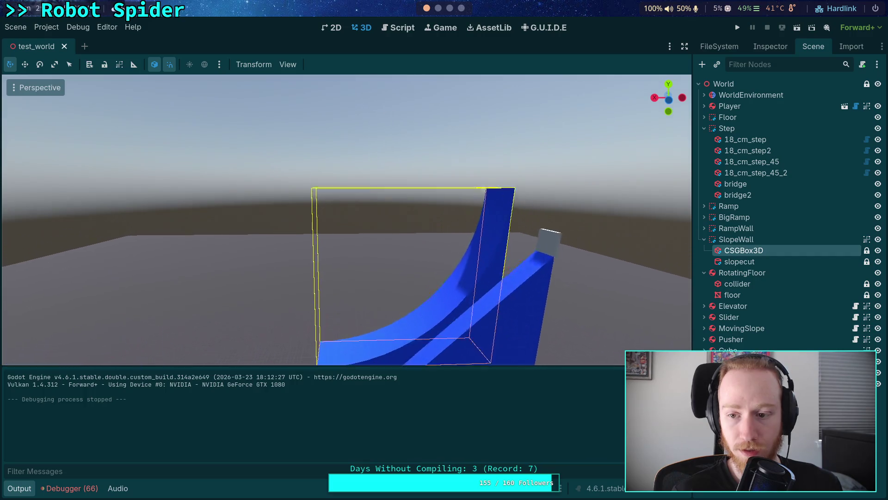
# Enable the CSGShape3D gizmos in the viewport's View > Gizmos menu.
pyautogui.click(220, 64)
pyautogui.click(287, 64)
pyautogui.moveTo(428, 156)
pyautogui.click(526, 97)
pyautogui.click(650, 60)
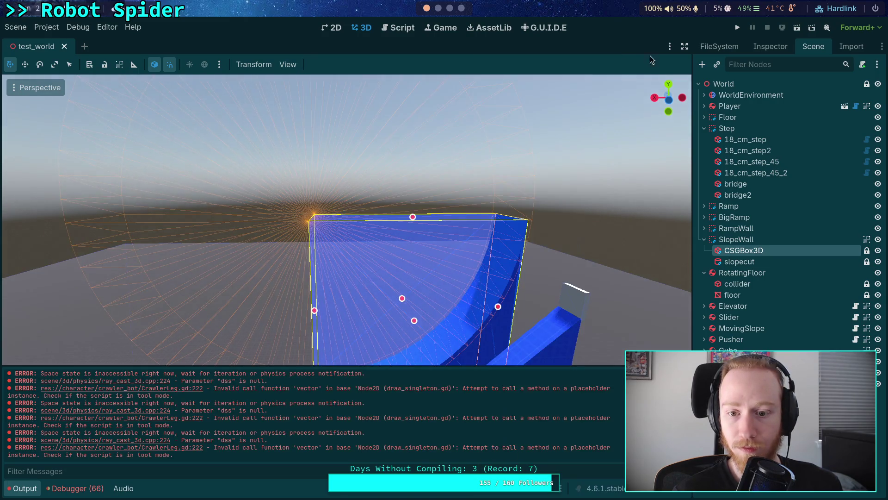
# From the rear orthogonal view, drag the box's top handle up to Size Y 50.1 m.
pyautogui.scroll(-3, 551, 189)
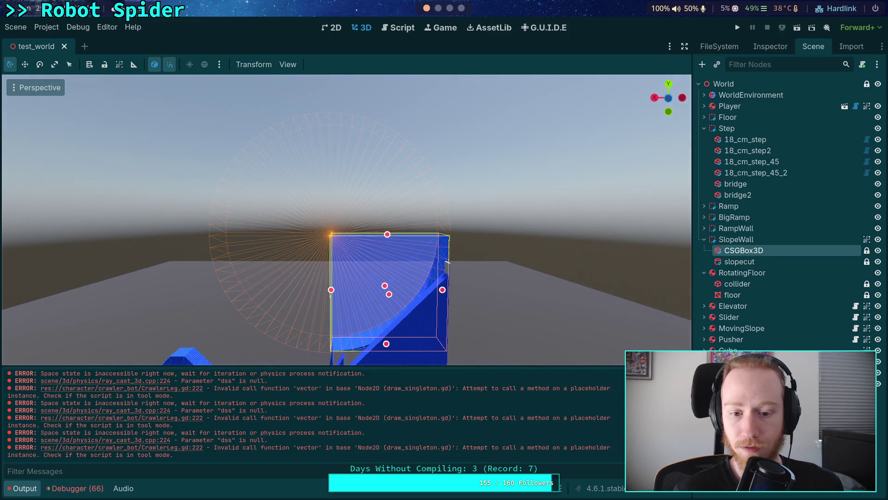
pyautogui.scroll(1, 414, 225)
pyautogui.click(772, 45)
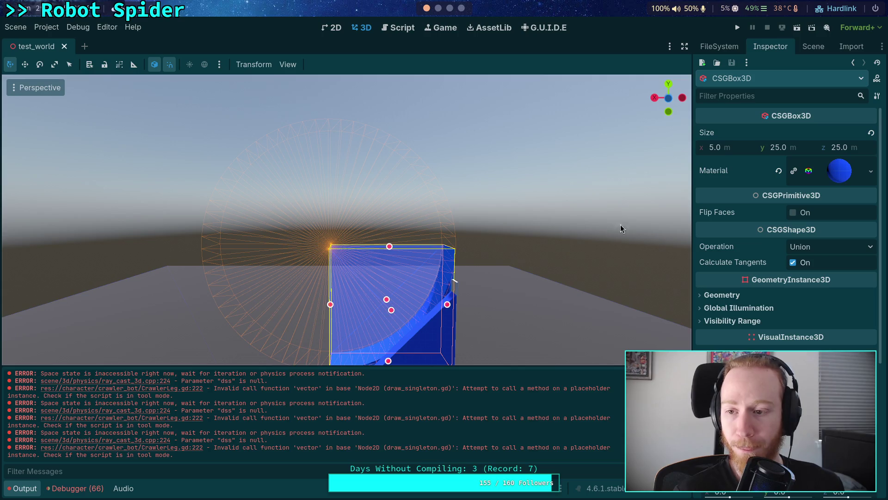
pyautogui.click(673, 101)
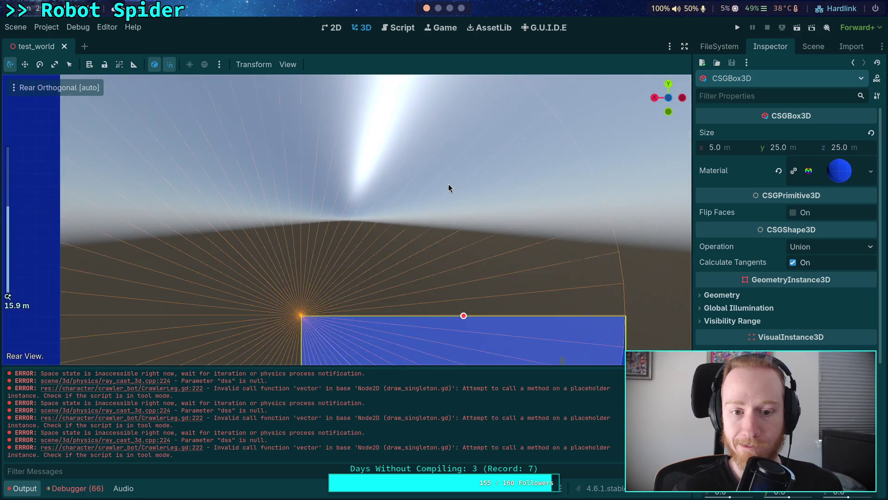
pyautogui.scroll(-1, 402, 266)
pyautogui.moveTo(395, 261); pyautogui.dragTo(391, 133)
pyautogui.scroll(8, 389, 111)
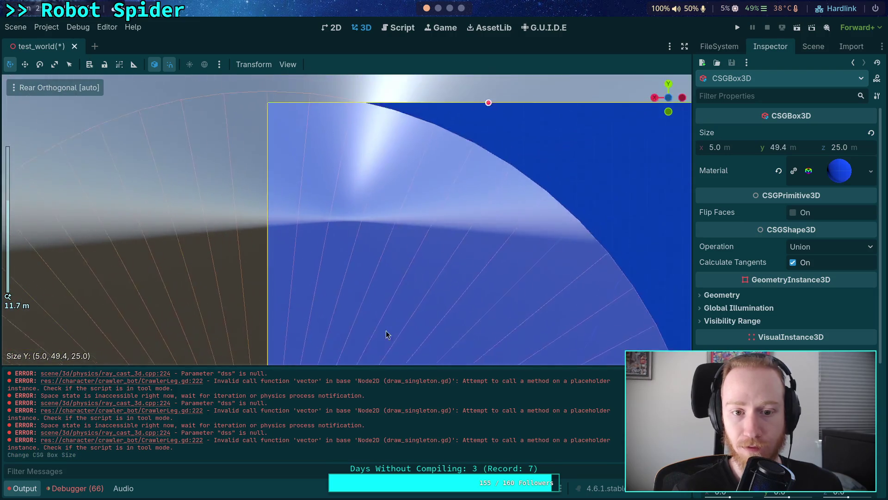
pyautogui.scroll(3, 527, 263)
pyautogui.moveTo(596, 253); pyautogui.dragTo(594, 231)
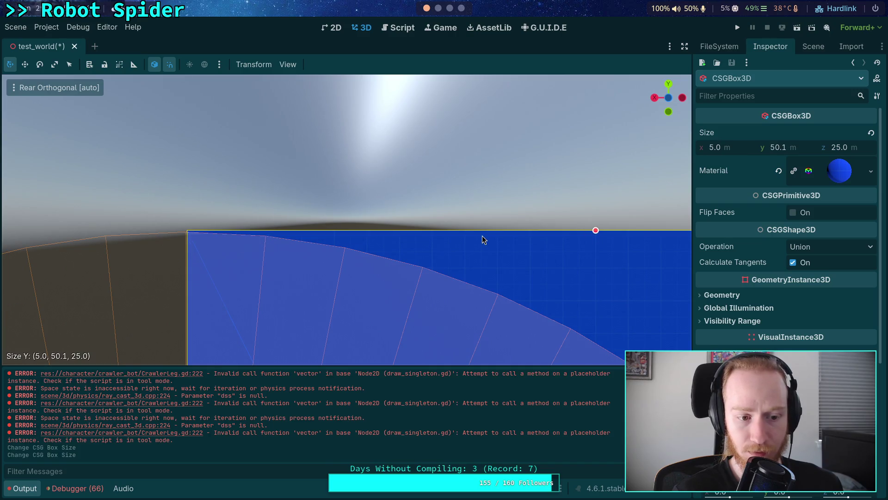
pyautogui.scroll(-5, 519, 248)
pyautogui.moveTo(466, 234)
pyautogui.mouseDown()
pyautogui.moveTo(420, 243)
pyautogui.moveTo(440, 221)
pyautogui.mouseUp()
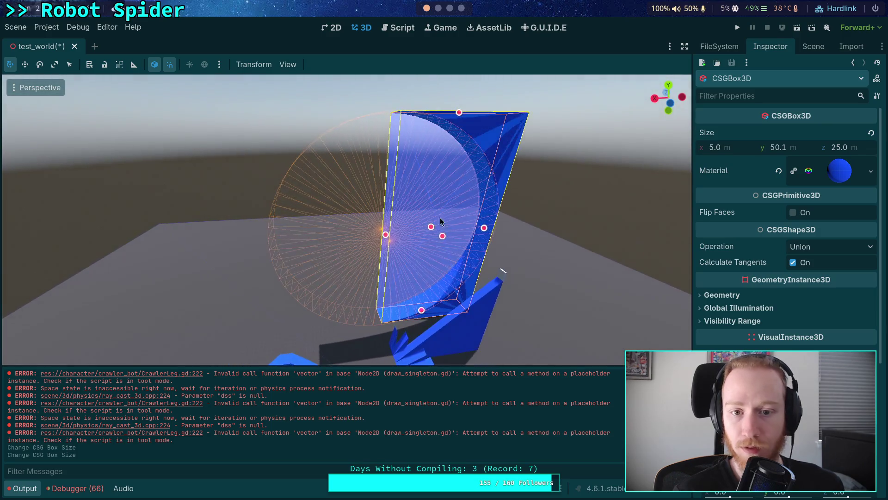
pyautogui.click(805, 48)
# Duplicate SlopeWall's CSGBox3D and move the new CSGBox3D2 below slopecut in the tree.
pyautogui.rightClick(750, 241)
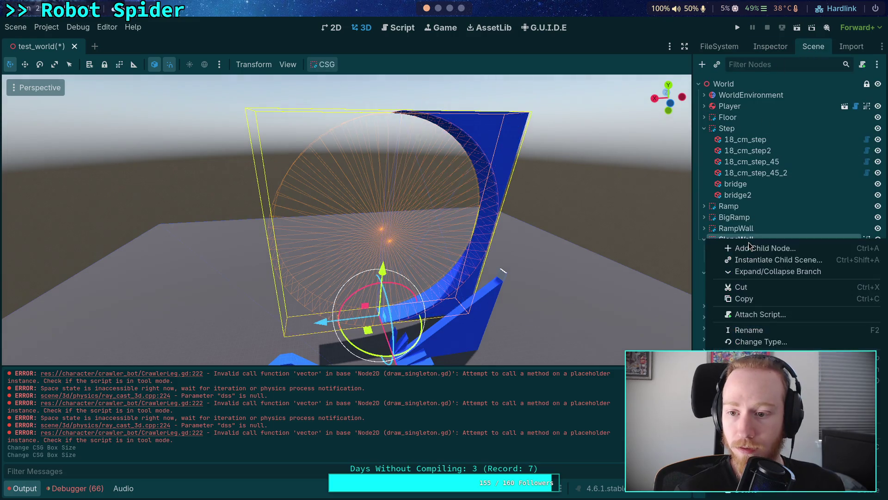
pyautogui.click(750, 248)
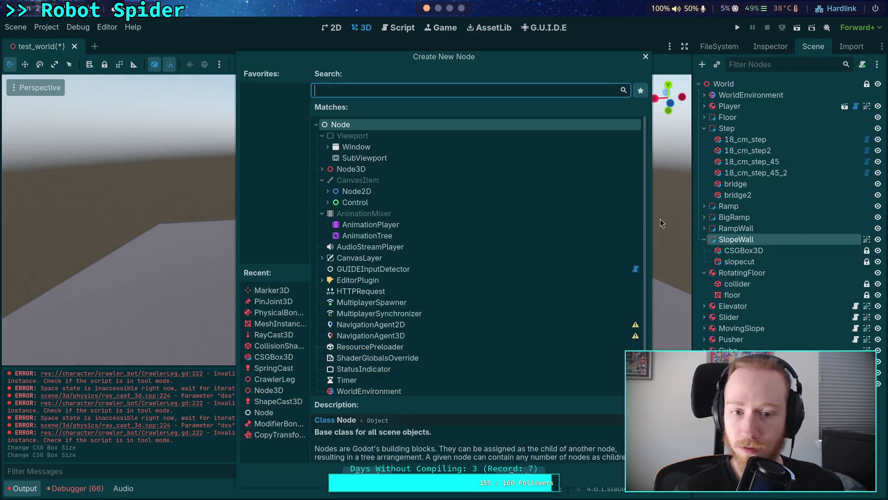
pyautogui.press('Escape')
pyautogui.rightClick(715, 251)
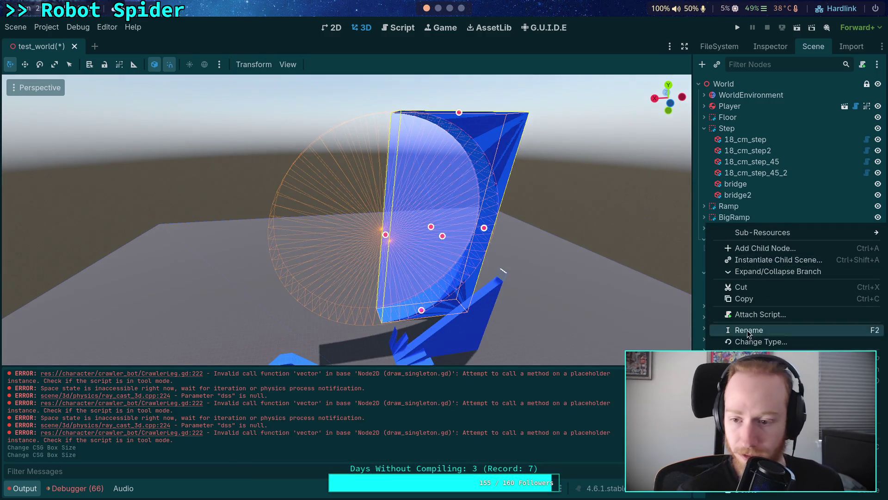
pyautogui.click(749, 381)
pyautogui.moveTo(731, 276)
pyautogui.mouseDown()
pyautogui.moveTo(731, 285)
pyautogui.moveTo(737, 278)
pyautogui.mouseUp()
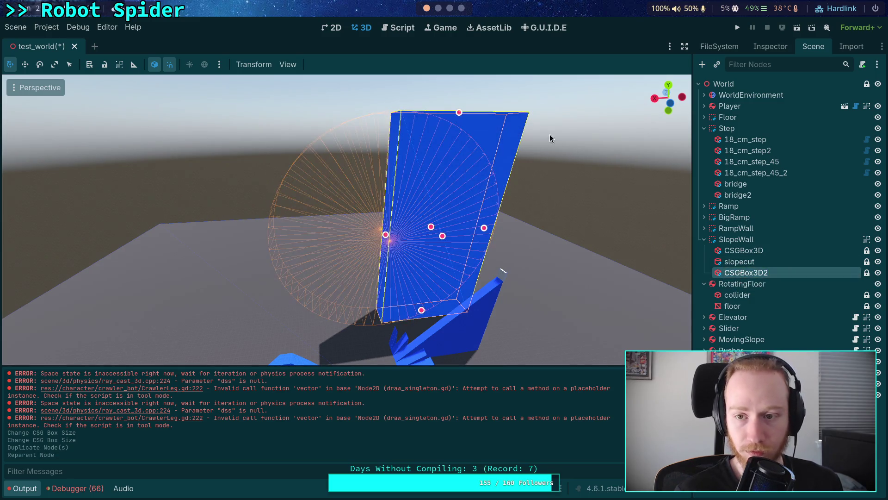
# Set CSGBox3D2's Size y to 0.1 so it becomes a thin slab.
pyautogui.click(672, 105)
pyautogui.scroll(-5, 500, 232)
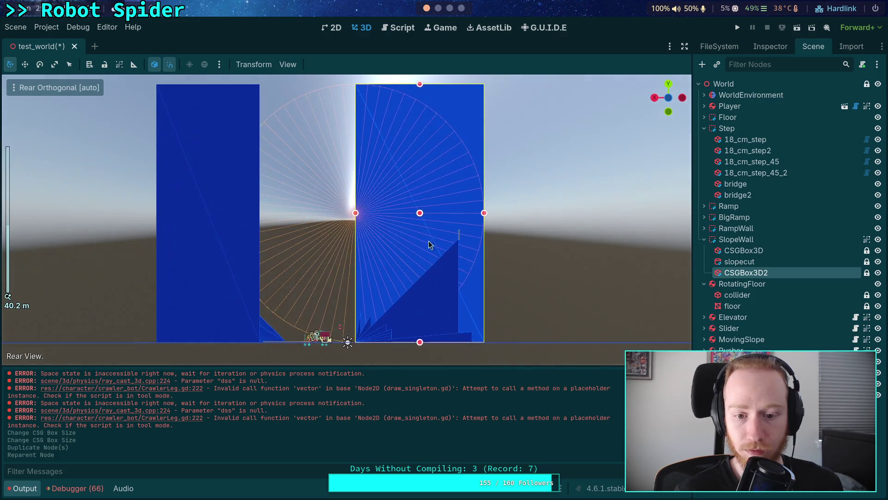
pyautogui.click(770, 46)
pyautogui.click(800, 152)
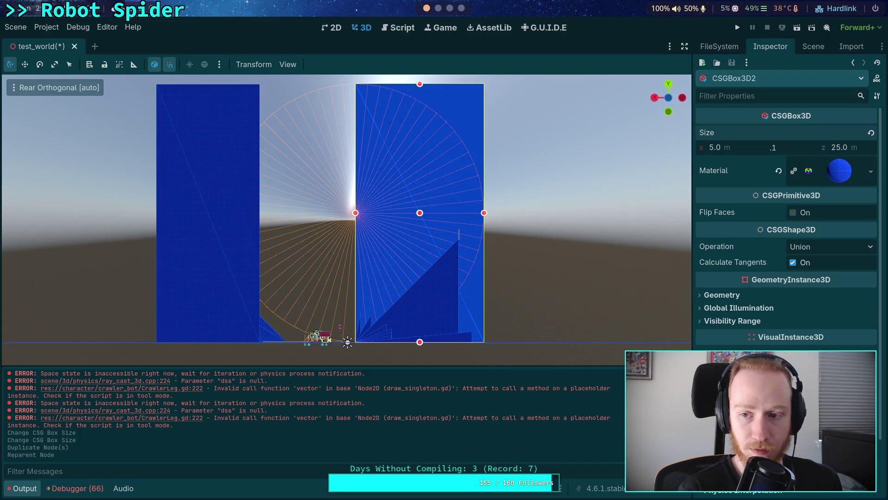
pyautogui.press('Return')
pyautogui.scroll(8, 136, 102)
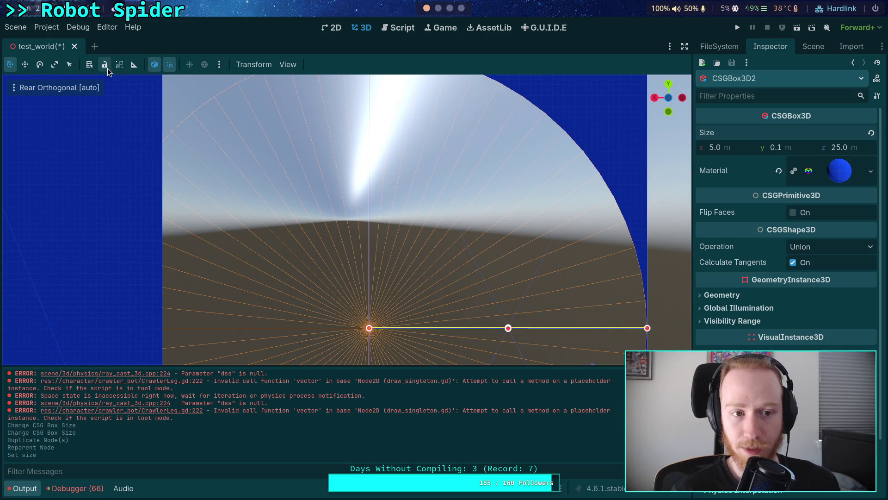
pyautogui.click(69, 65)
# Select CSGBox3D2 and orbit the viewport to frame the box and the curved wall.
pyautogui.click(478, 260)
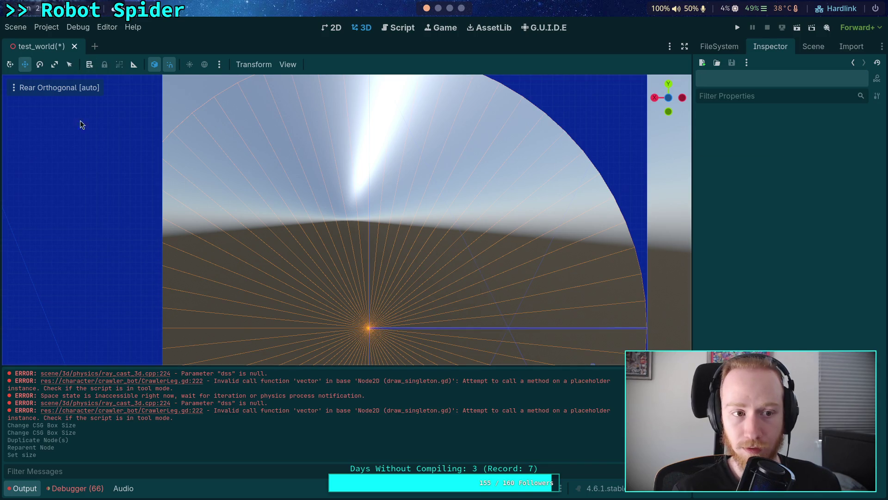
pyautogui.click(805, 47)
pyautogui.click(746, 272)
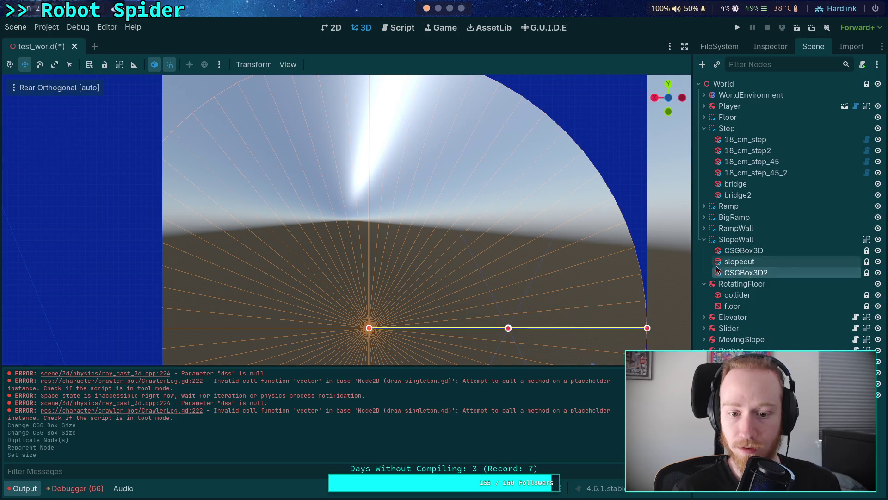
pyautogui.scroll(-10, 519, 225)
pyautogui.moveTo(519, 225)
pyautogui.mouseDown()
pyautogui.moveTo(454, 158)
pyautogui.moveTo(488, 181)
pyautogui.moveTo(448, 151)
pyautogui.mouseUp()
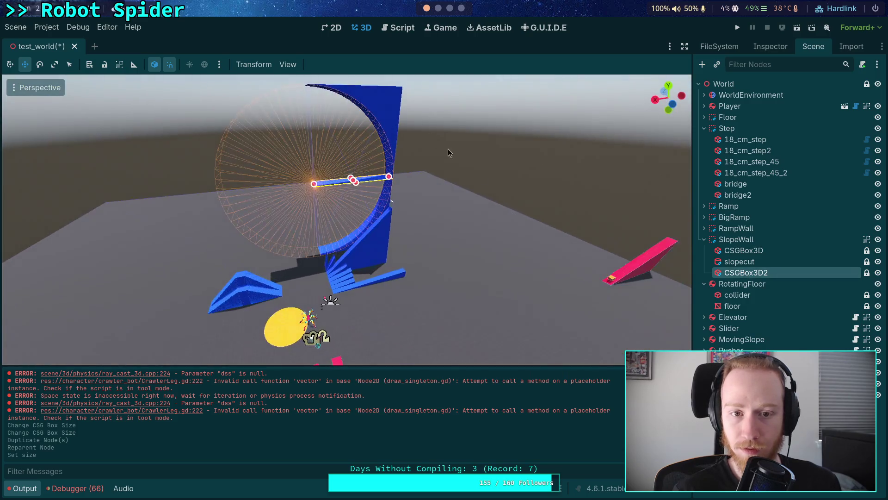
pyautogui.click(288, 65)
pyautogui.moveTo(461, 160)
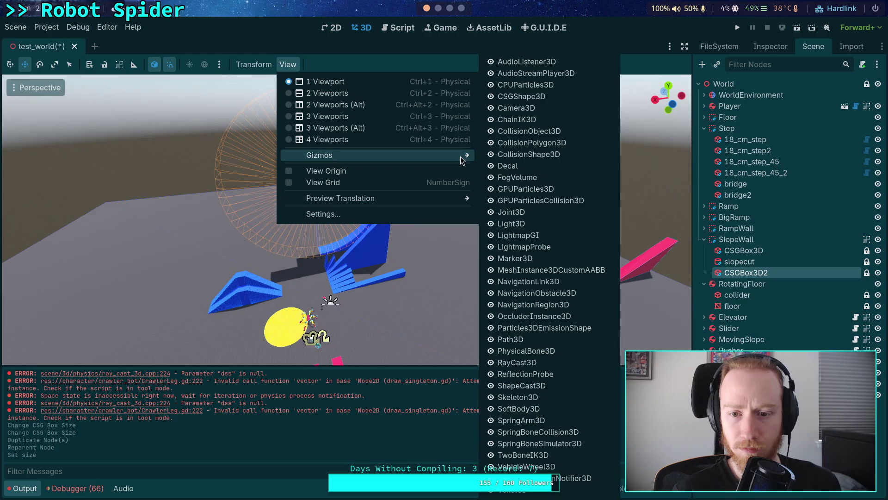
pyautogui.click(242, 56)
pyautogui.click(13, 89)
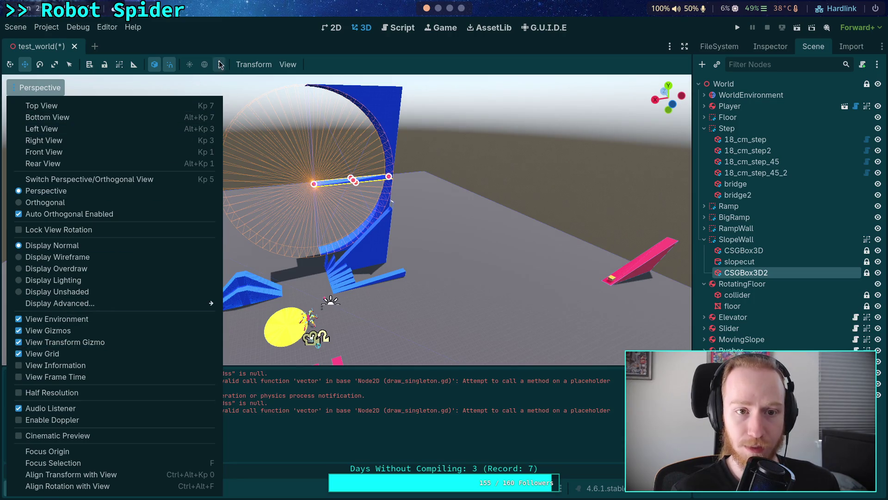
pyautogui.click(260, 41)
pyautogui.moveTo(269, 148); pyautogui.dragTo(103, 141)
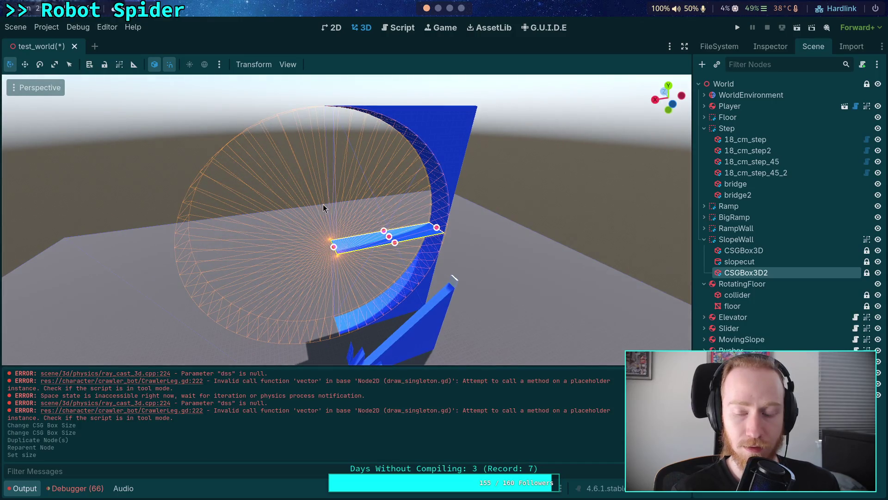
# Unlock CSGBox3D2, switch to orthographic Rear View, and raise the box along Y.
pyautogui.click(736, 240)
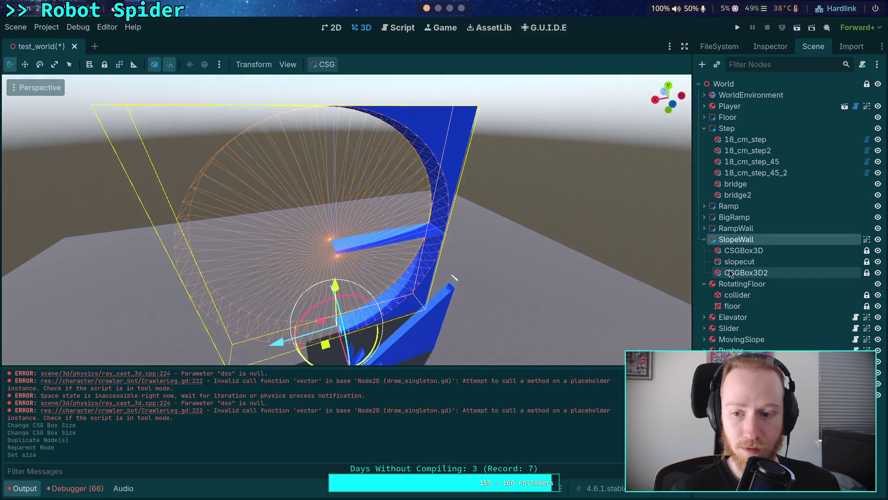
pyautogui.click(716, 272)
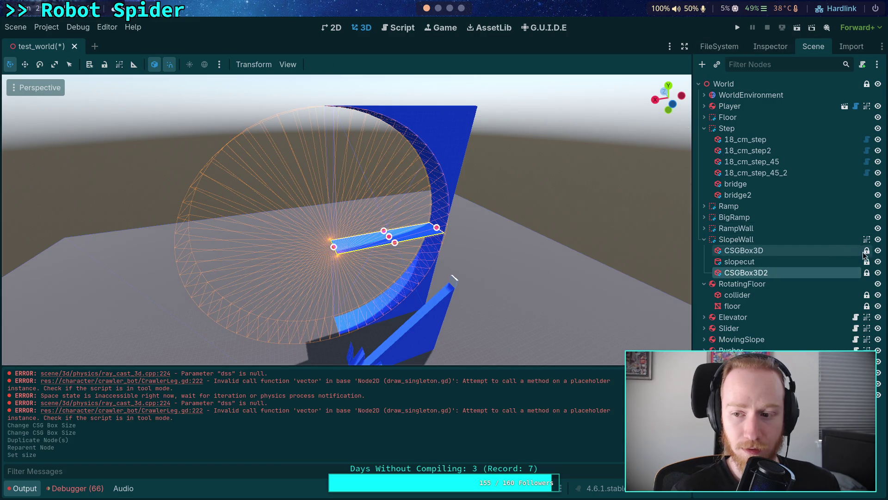
pyautogui.click(867, 273)
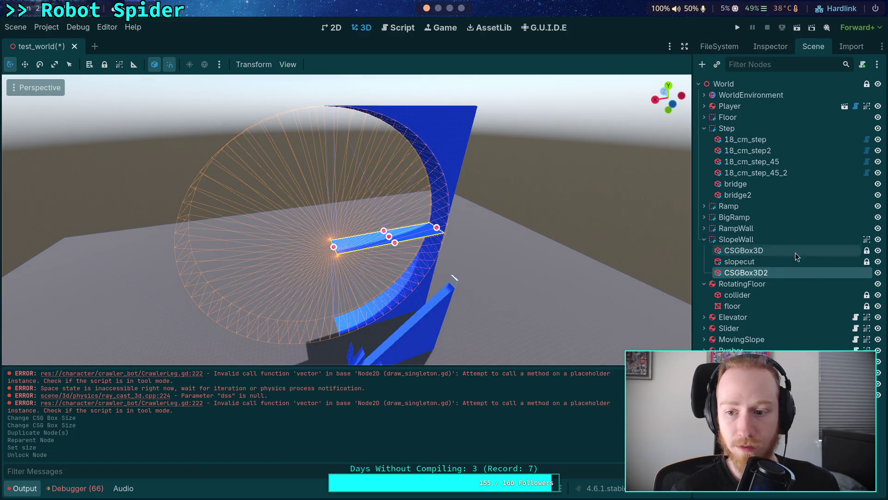
pyautogui.click(768, 273)
pyautogui.click(674, 105)
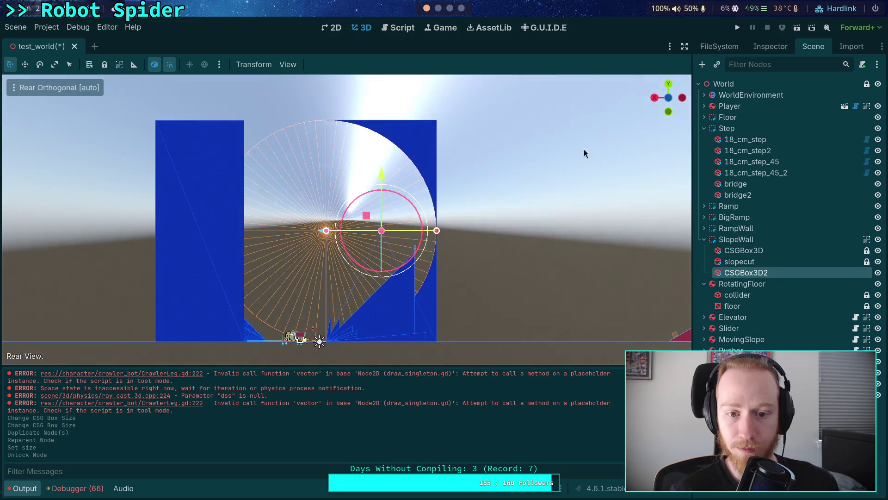
pyautogui.moveTo(387, 184); pyautogui.dragTo(381, 88)
# Slide the ledge left along X, lift it further on Y, and adjust its Inspector Position.
pyautogui.scroll(3, 380, 88)
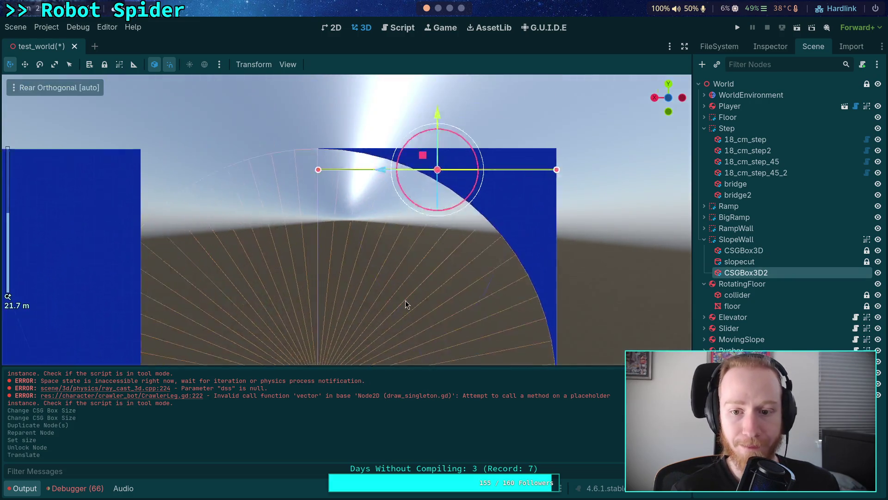
pyautogui.scroll(3, 443, 208)
pyautogui.moveTo(248, 239); pyautogui.dragTo(81, 238)
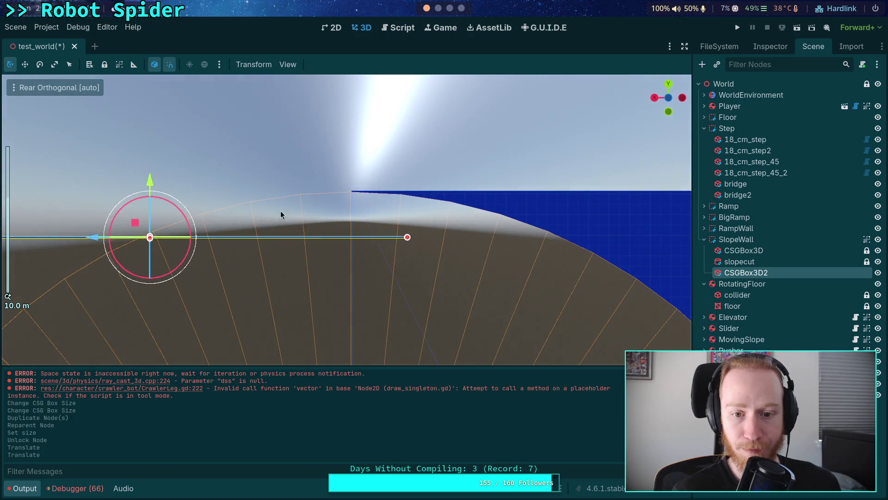
pyautogui.scroll(5, 148, 217)
pyautogui.moveTo(145, 219); pyautogui.dragTo(160, 116)
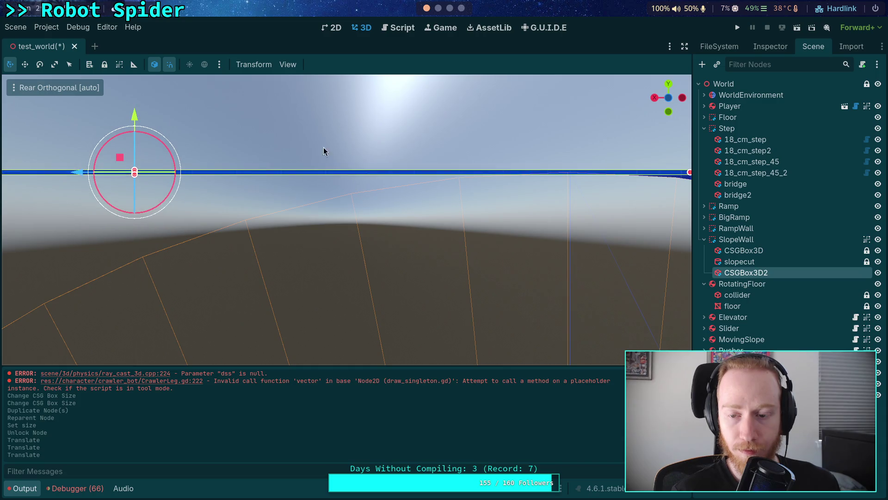
pyautogui.click(760, 50)
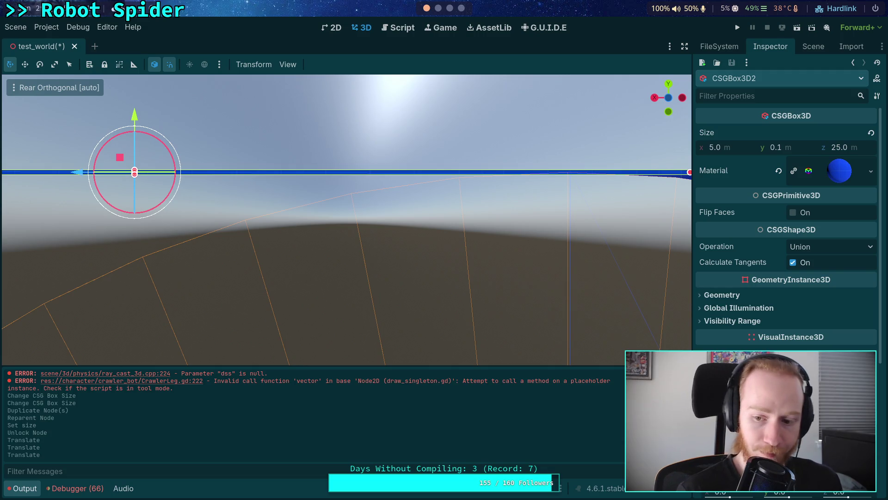
pyautogui.press('Return')
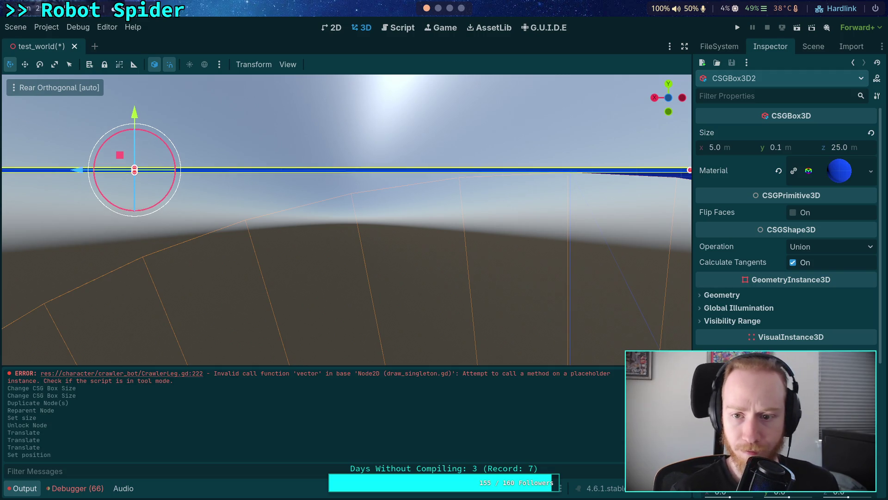
# Slide the ledge further left onto the wall top, then save and run the scene.
pyautogui.scroll(5, 504, 254)
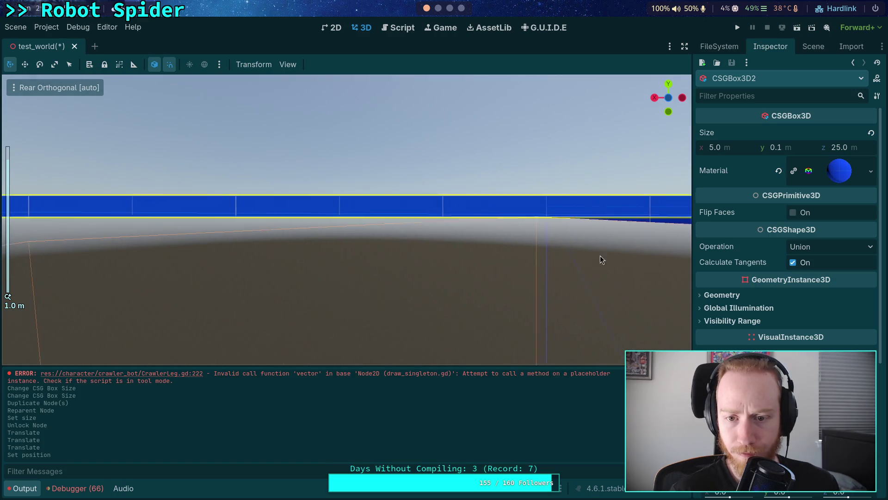
pyautogui.moveTo(602, 260); pyautogui.dragTo(266, 252)
pyautogui.scroll(-6, 291, 247)
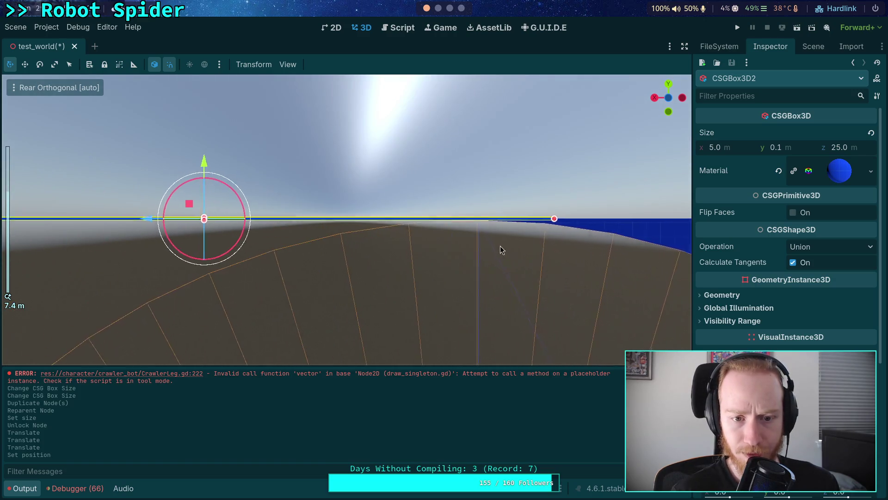
pyautogui.moveTo(145, 218); pyautogui.dragTo(67, 224)
pyautogui.scroll(8, 228, 198)
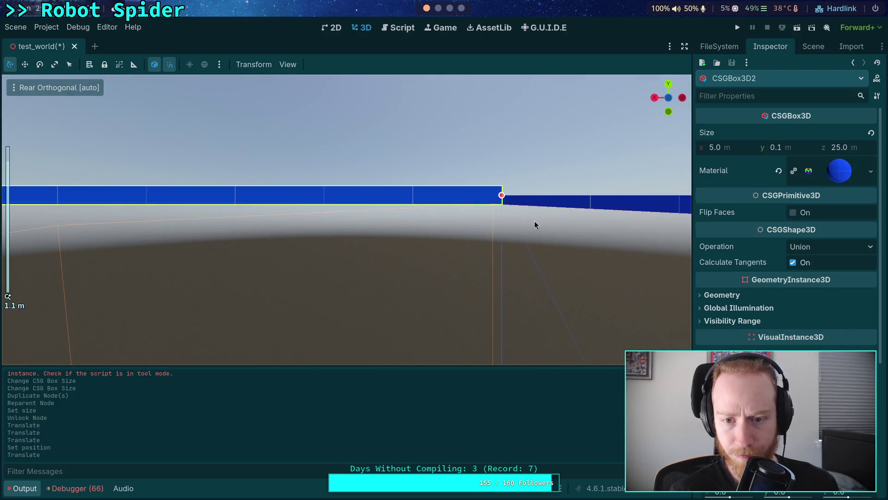
pyautogui.scroll(1, 378, 232)
pyautogui.scroll(8, 419, 233)
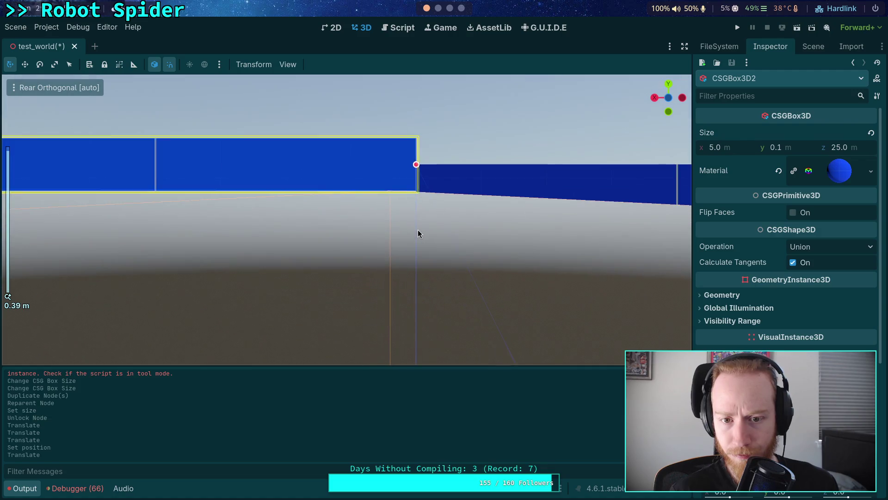
pyautogui.scroll(-20, 418, 232)
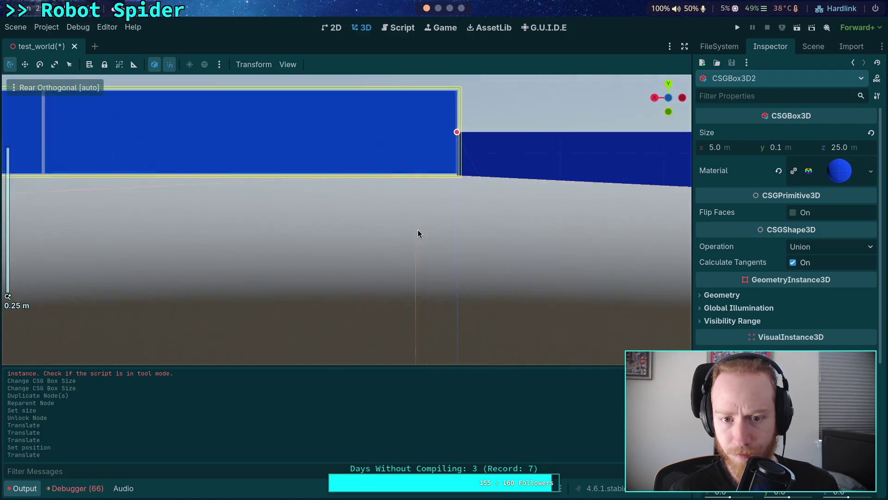
pyautogui.click(425, 171)
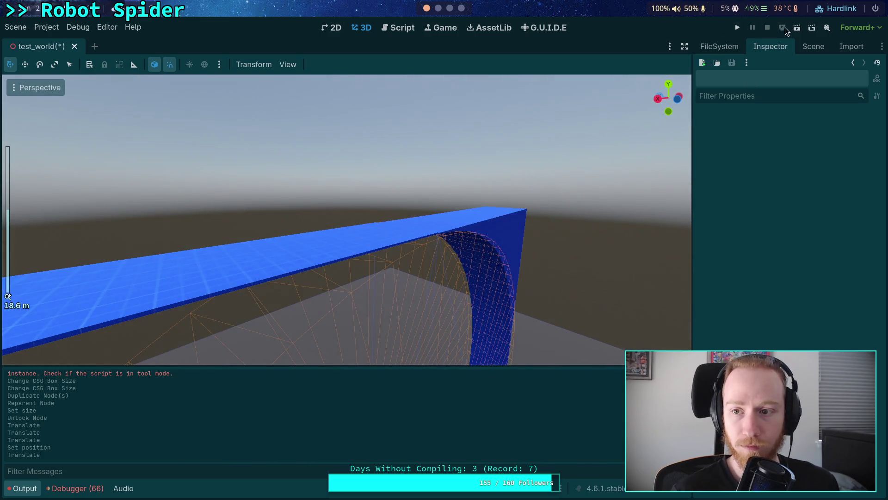
pyautogui.click(742, 32)
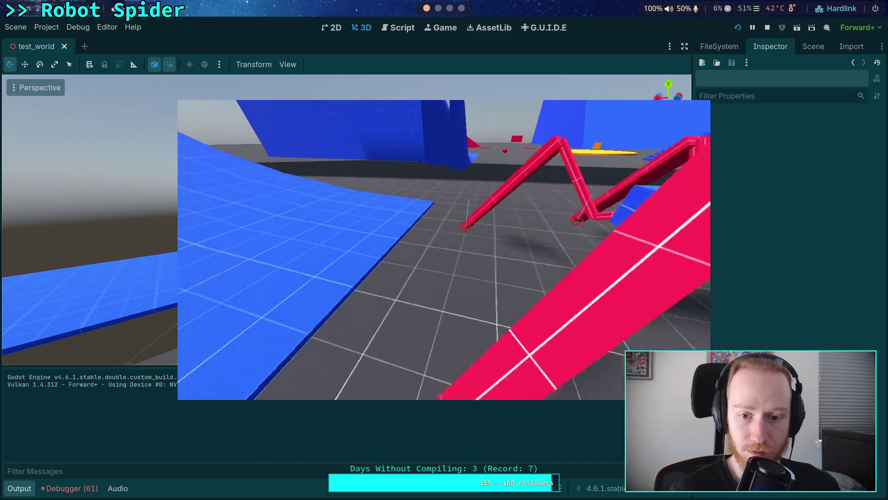
# Switch the running spider test game to fullscreen with F11.
pyautogui.press('F11')
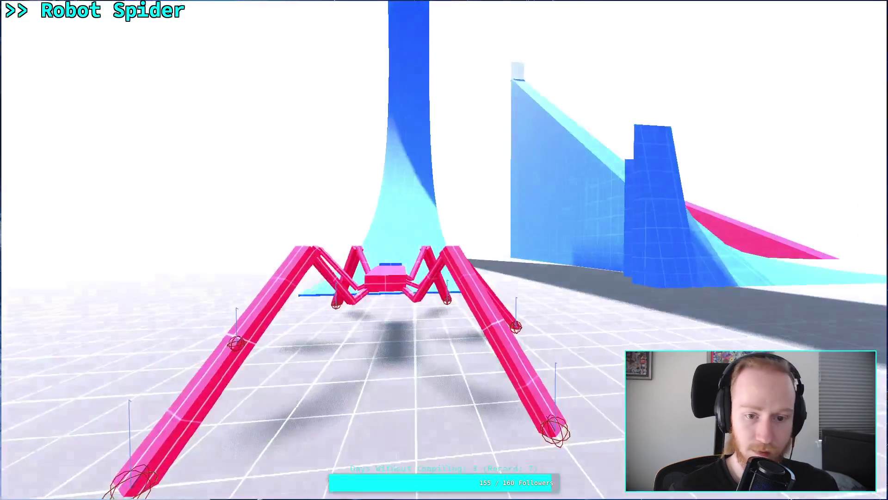
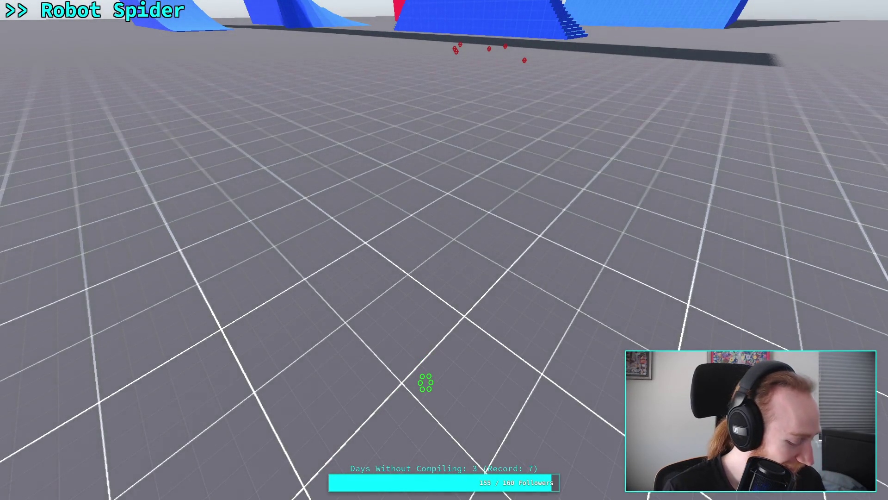
# Stop the running game and inspect the CrawlerBot's properties in the test world scene.
pyautogui.press('Escape')
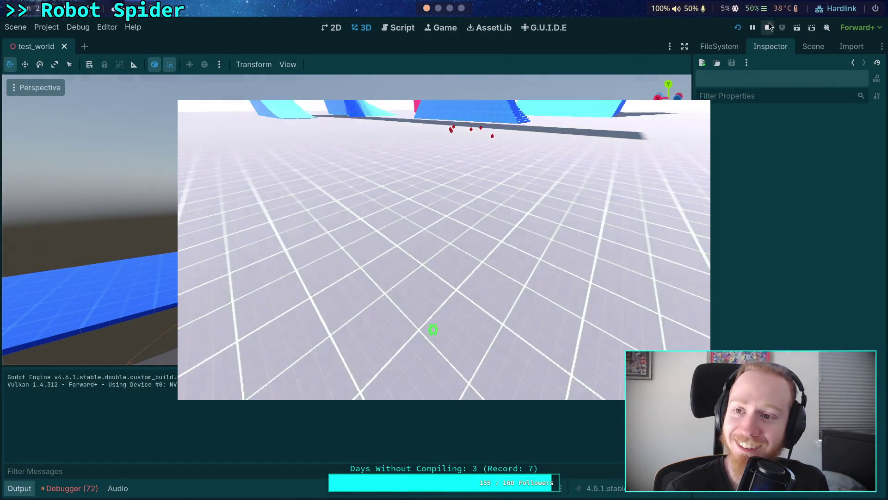
pyautogui.click(767, 27)
pyautogui.click(813, 46)
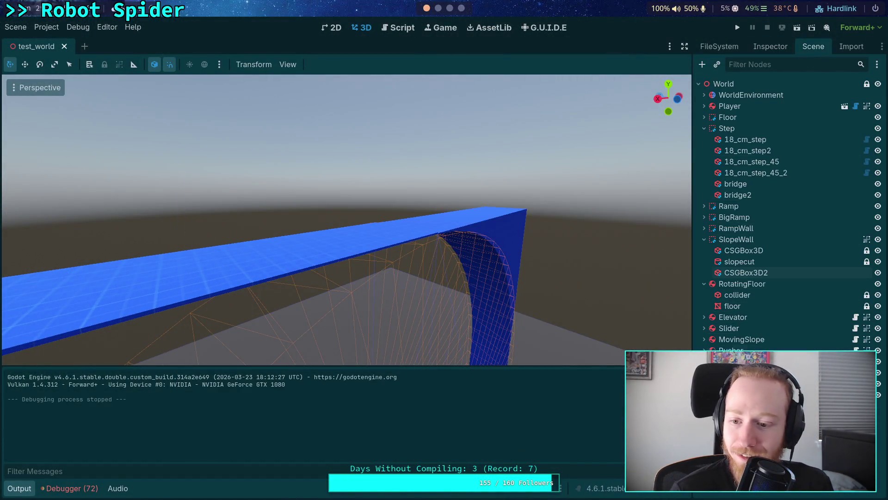
pyautogui.click(769, 47)
pyautogui.scroll(-10, 740, 231)
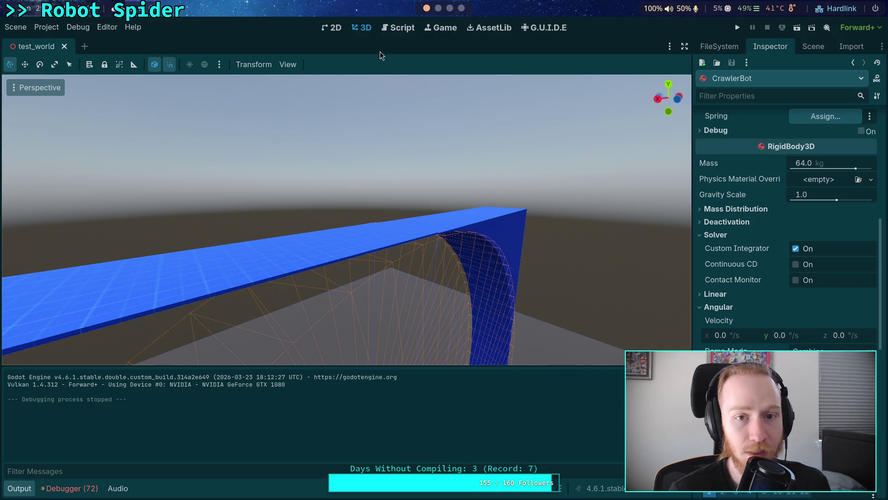
# Enable Solver > Continuous CD on CrawlerBot in big_crawler_bot, save and close it, then replay.
pyautogui.click(814, 47)
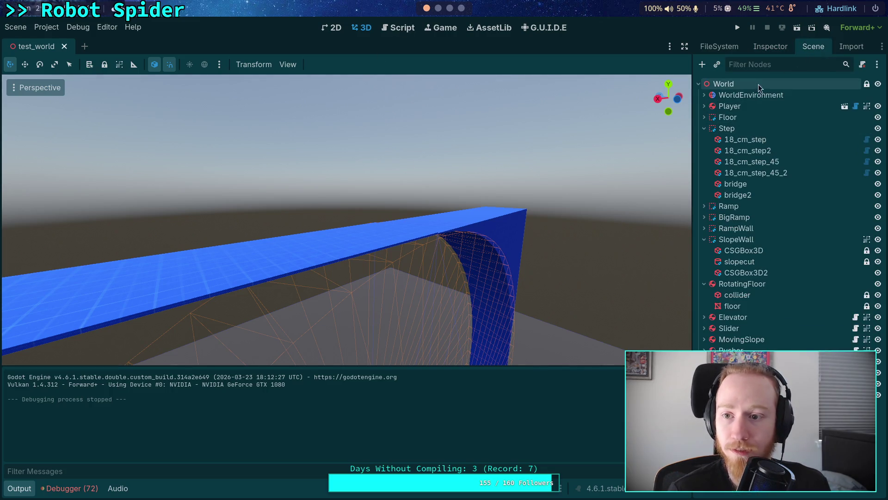
pyautogui.click(845, 106)
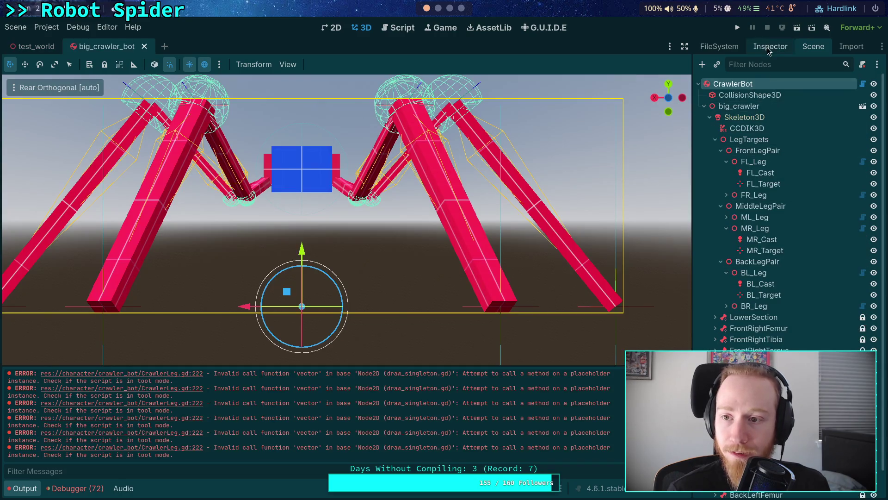
pyautogui.click(769, 47)
pyautogui.scroll(-10, 789, 340)
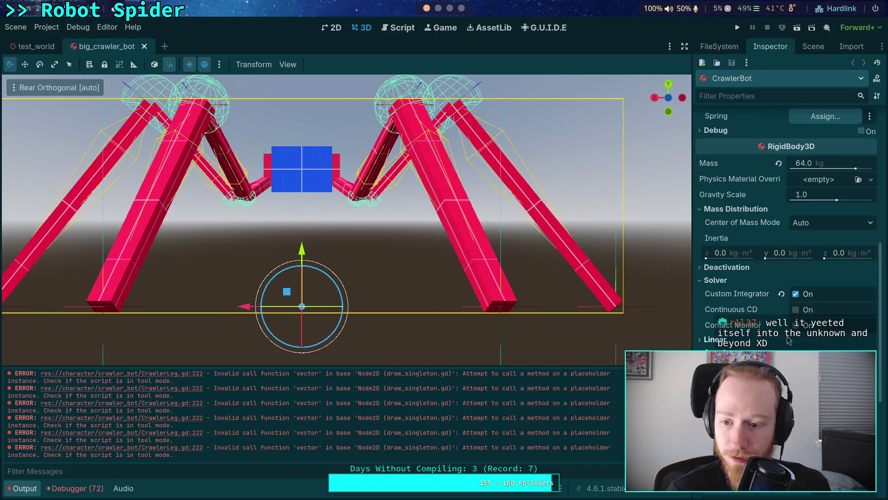
pyautogui.click(796, 309)
pyautogui.hotkey('ctrl', 's')
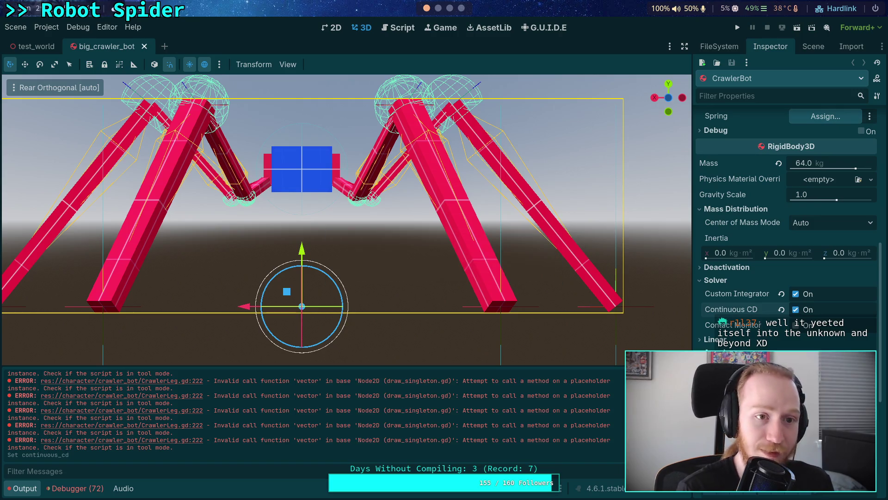
pyautogui.click(145, 47)
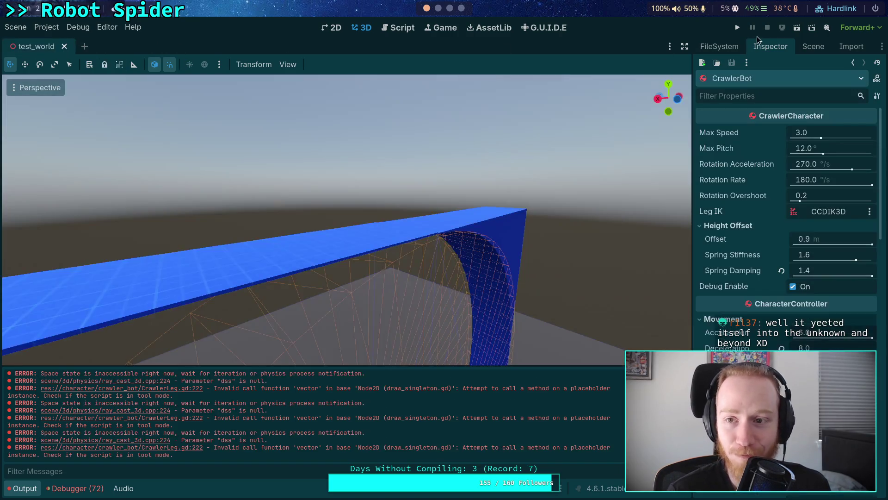
pyautogui.click(737, 27)
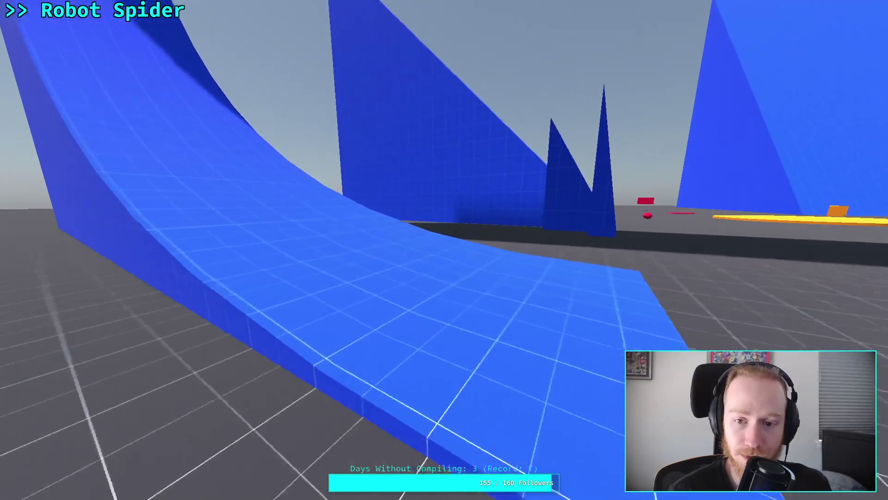
# After testing the crawler bot on the blue ramps, drop the game out of fullscreen.
pyautogui.press('Escape')
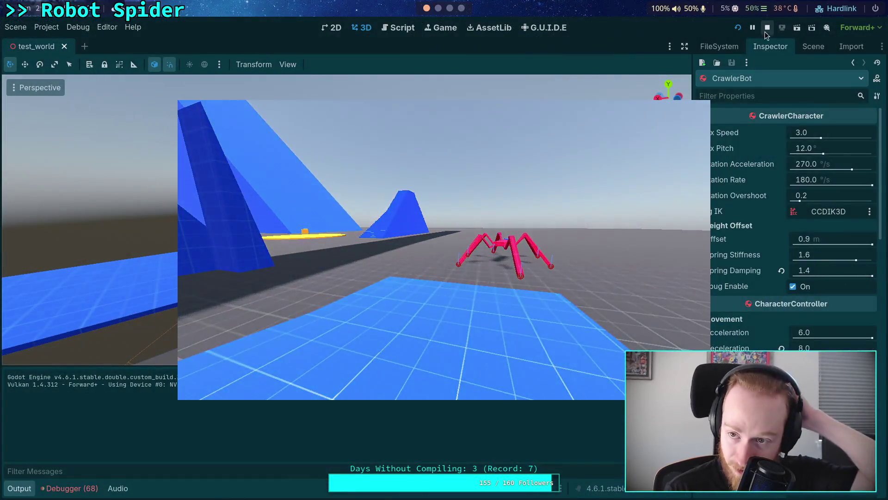
# Stop the game and clear the debugger's logged errors from the Script view.
pyautogui.click(768, 27)
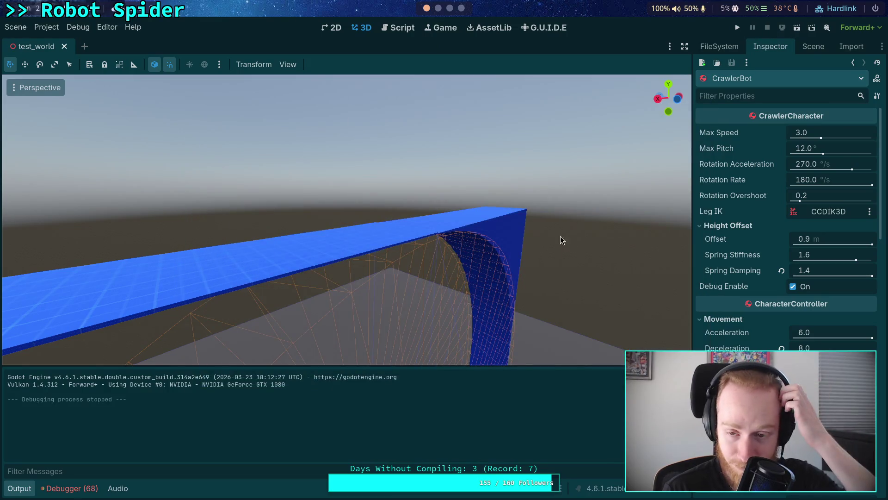
pyautogui.click(401, 28)
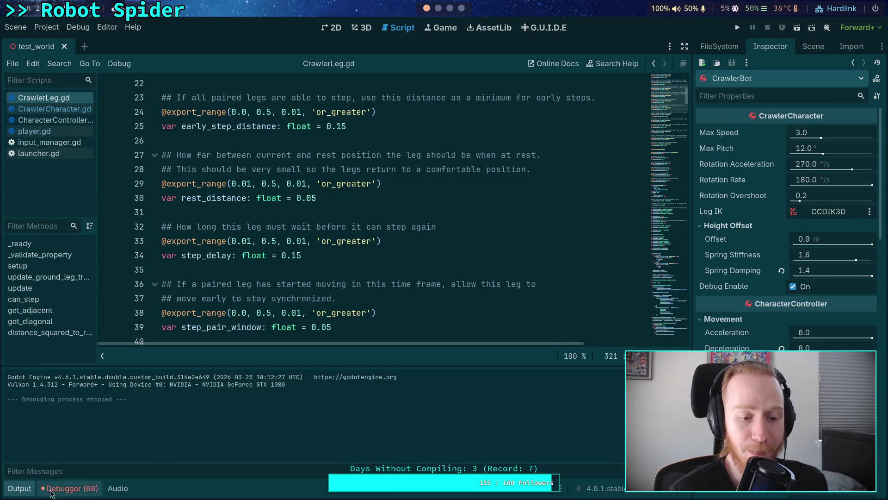
pyautogui.click(79, 489)
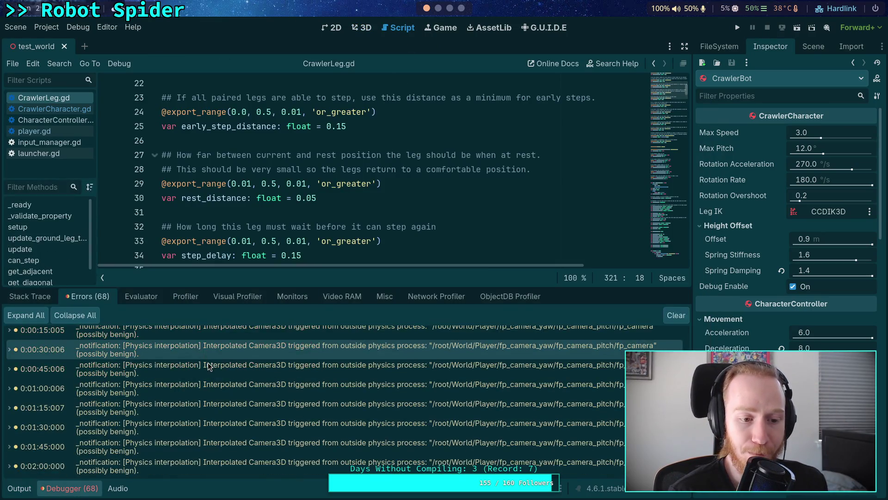
pyautogui.click(676, 318)
# Collapse the bottom panel and switch to the Python terminal on workspace 4.
pyautogui.click(20, 489)
pyautogui.click(28, 489)
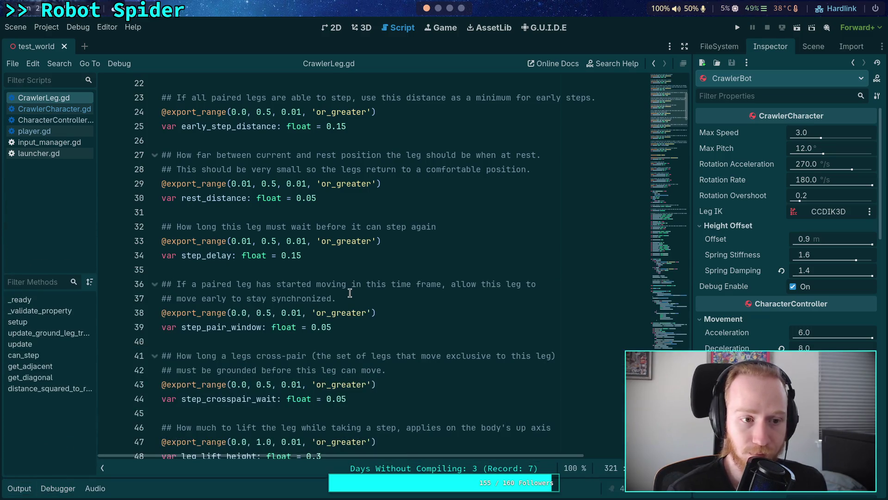
pyautogui.press('super+4')
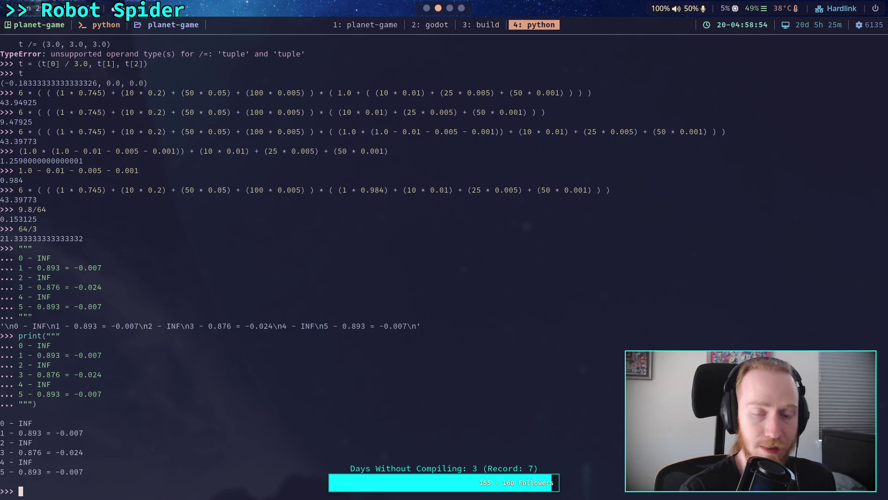
# Review git status and diff (stiffness 2.5→1.6, damping 2.2→0.8), then return to CrawlerLeg.gd.
pyautogui.click(369, 29)
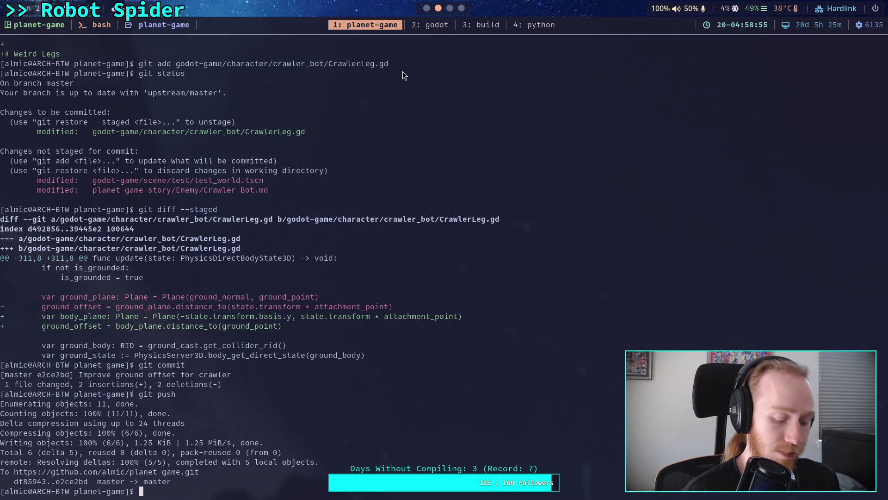
pyautogui.write('git status')
pyautogui.press('Return')
pyautogui.write('git diff')
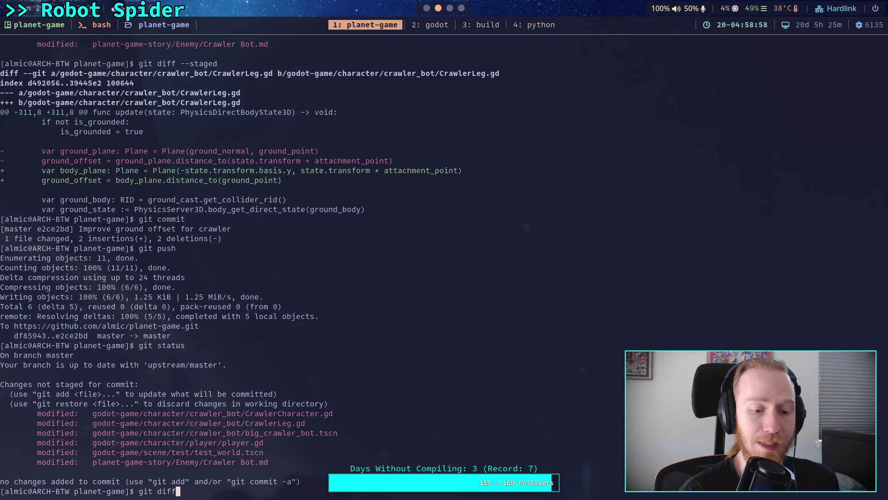
pyautogui.press('Return')
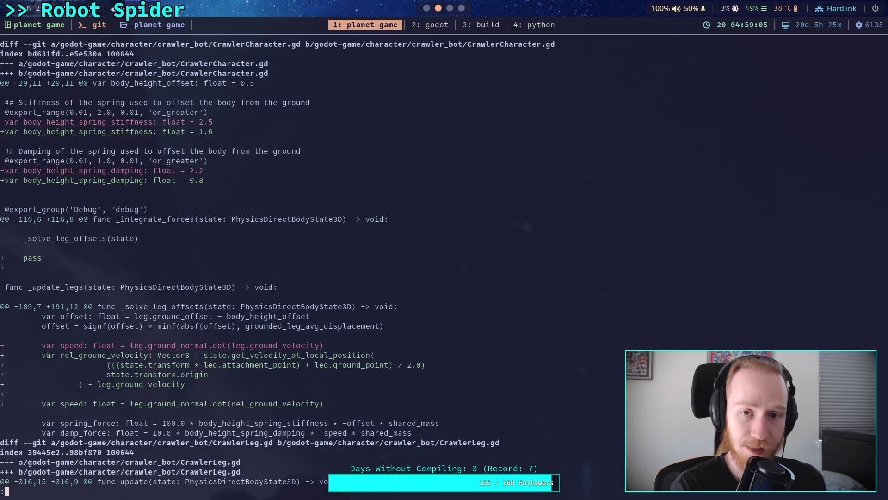
pyautogui.press('super+2')
pyautogui.scroll(-20, 431, 204)
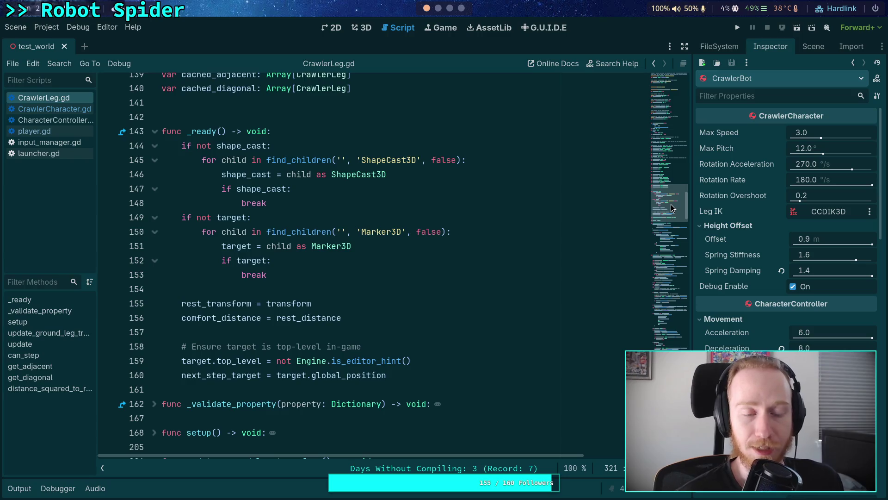
# Scroll through CrawlerLeg.gd to review its code.
pyautogui.moveTo(671, 204); pyautogui.dragTo(670, 275)
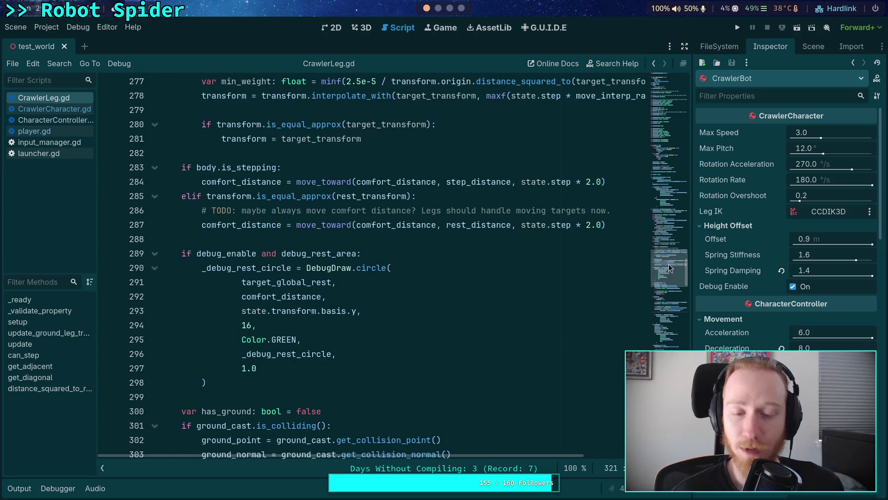
pyautogui.scroll(-7, 573, 261)
pyautogui.scroll(-6, 572, 261)
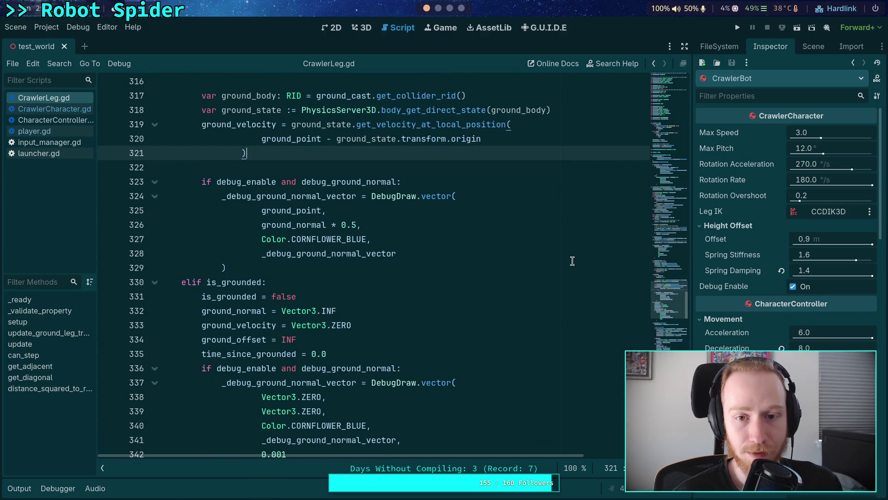
pyautogui.scroll(-19, 569, 259)
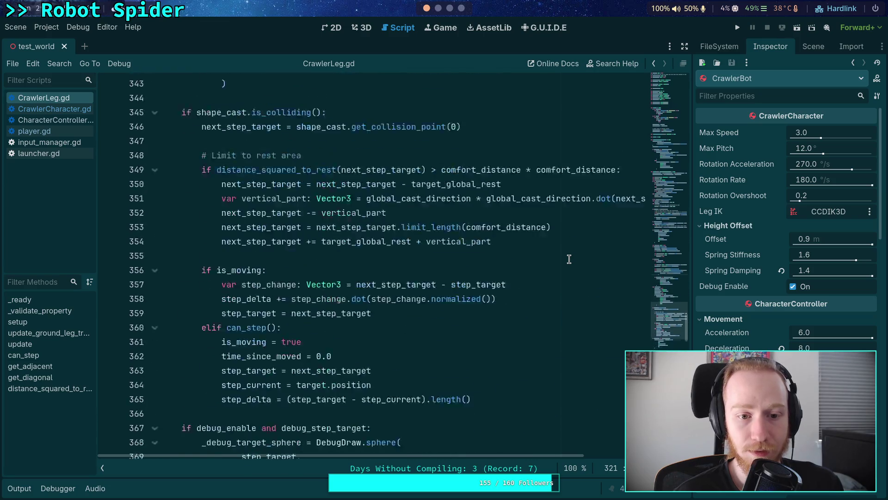
pyautogui.scroll(-17, 609, 331)
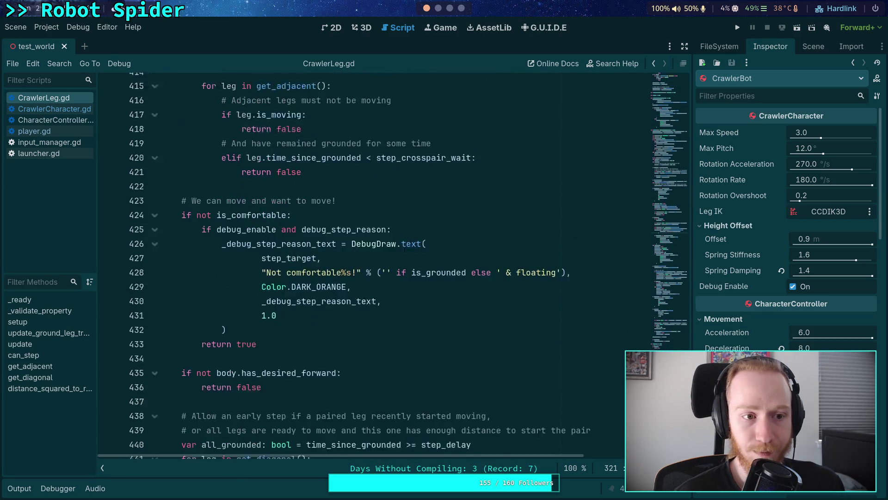
# In CrawlerCharacter.gd, delete the pass after _solve_leg_offsets(state), leaving one blank line before _update_legs.
pyautogui.click(89, 109)
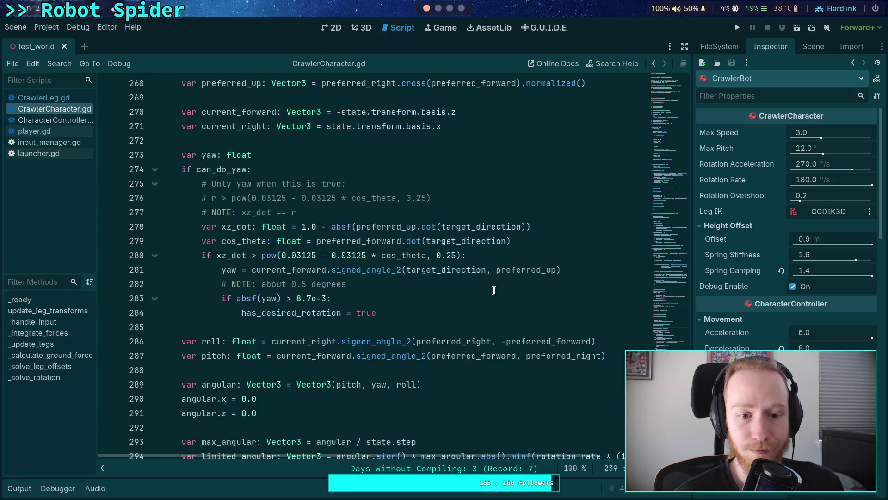
pyautogui.scroll(-7, 494, 290)
pyautogui.scroll(20, 671, 320)
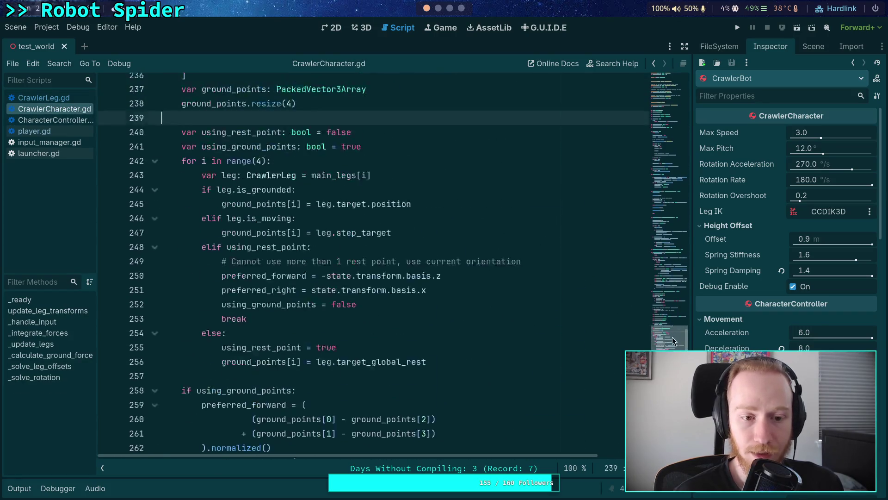
pyautogui.moveTo(670, 321); pyautogui.dragTo(669, 213)
pyautogui.click(265, 295)
pyautogui.press('BackSpace')
pyautogui.press('BackSpace')
pyautogui.press('BackSpace')
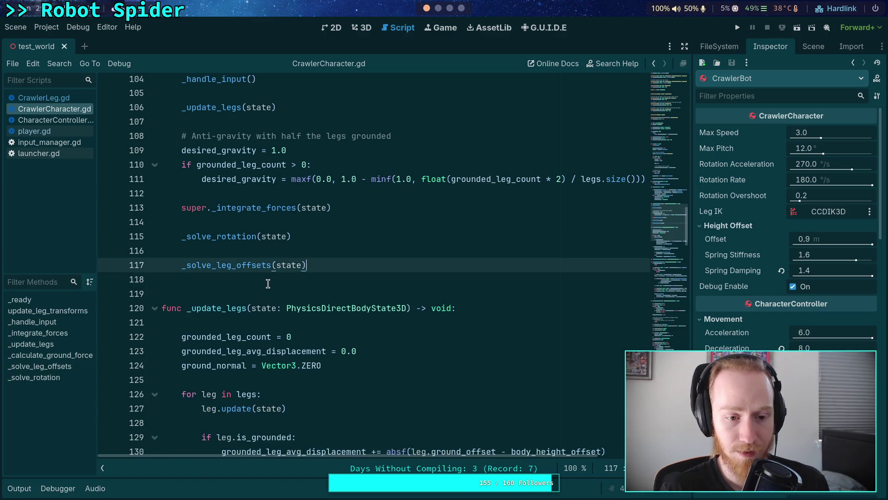
pyautogui.press('Delete')
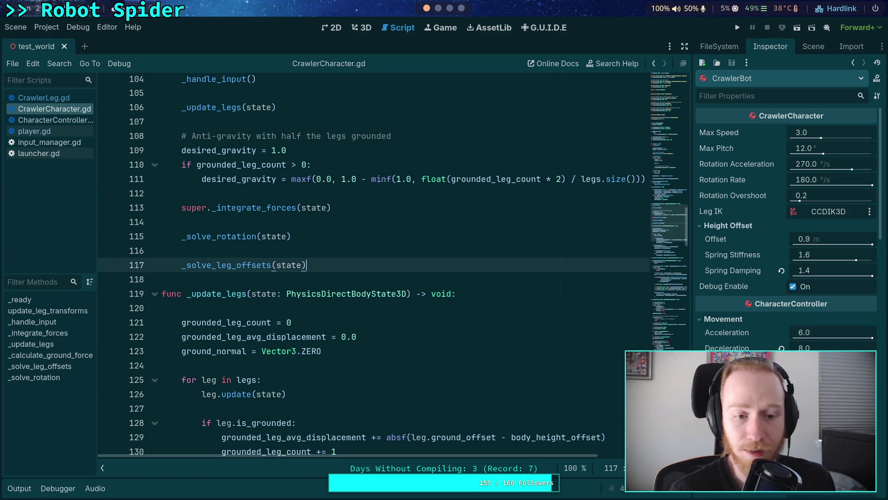
pyautogui.click(316, 273)
pyautogui.press('Return')
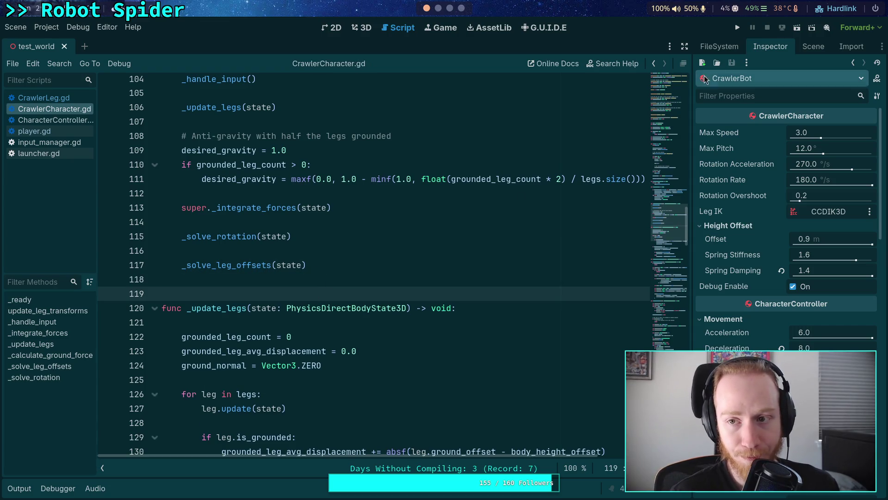
pyautogui.press('super+2')
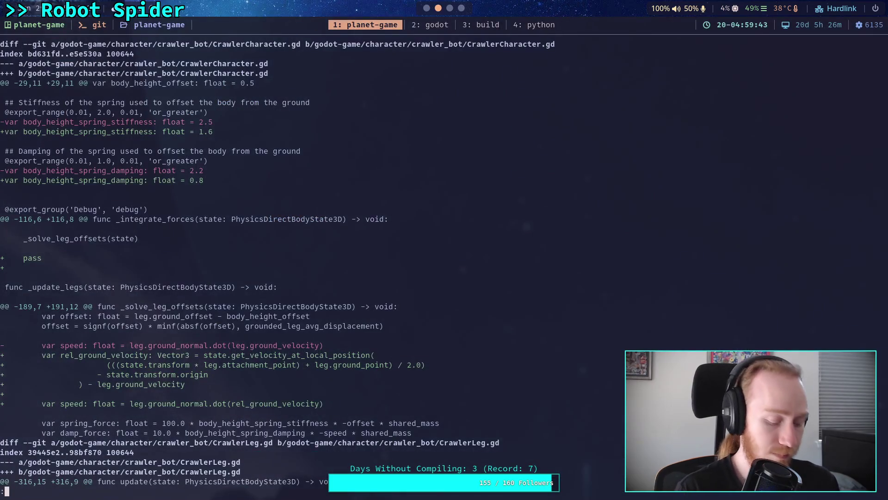
pyautogui.press('q')
pyautogui.press('Up')
pyautogui.press('Return')
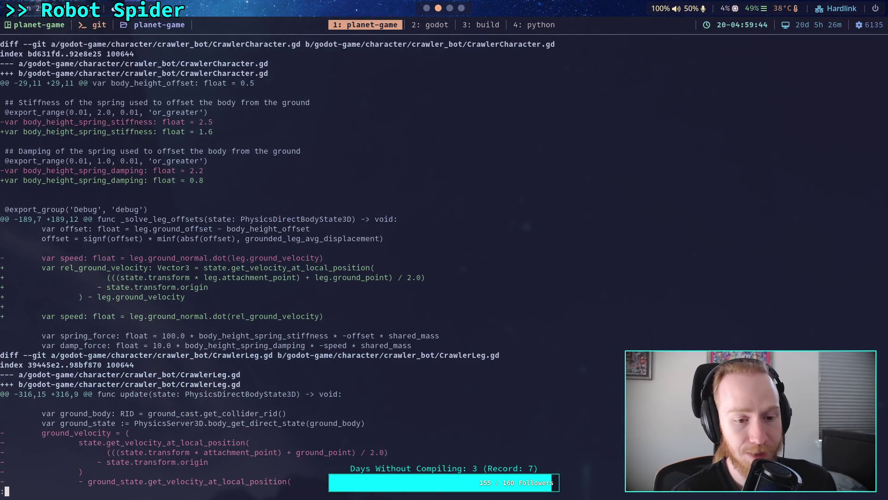
pyautogui.scroll(-4, 343, 265)
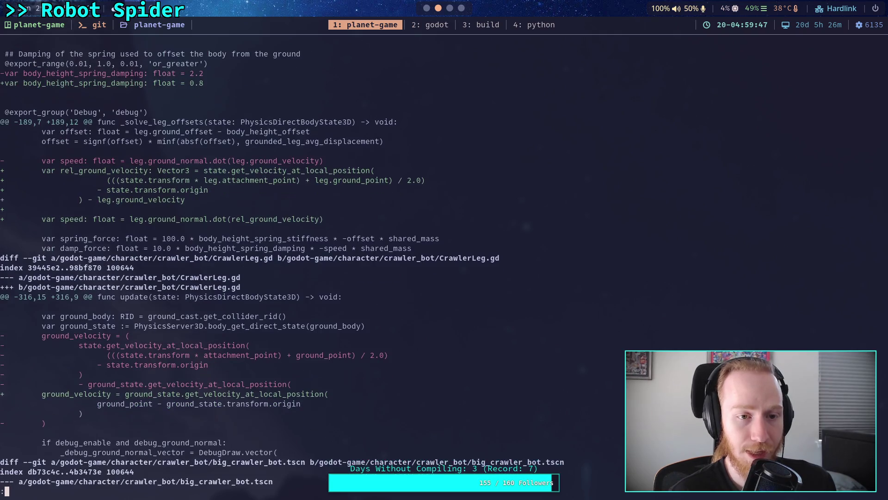
pyautogui.scroll(-3, 343, 265)
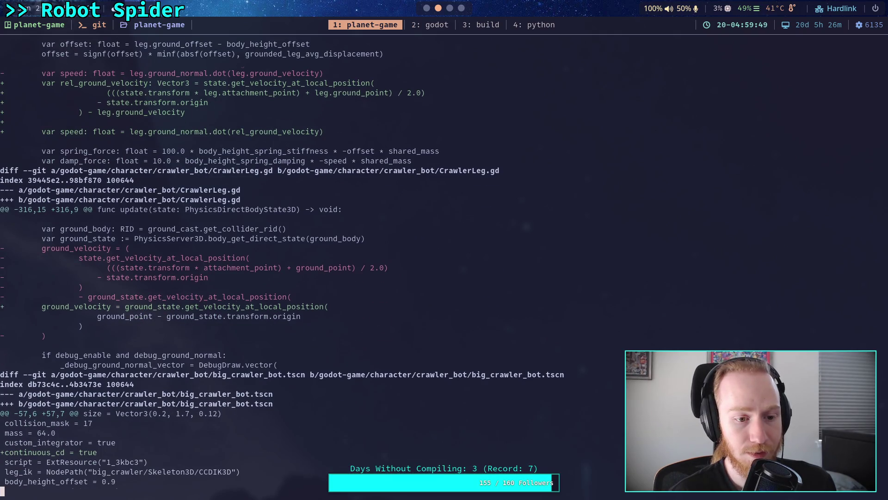
pyautogui.scroll(-3, 343, 266)
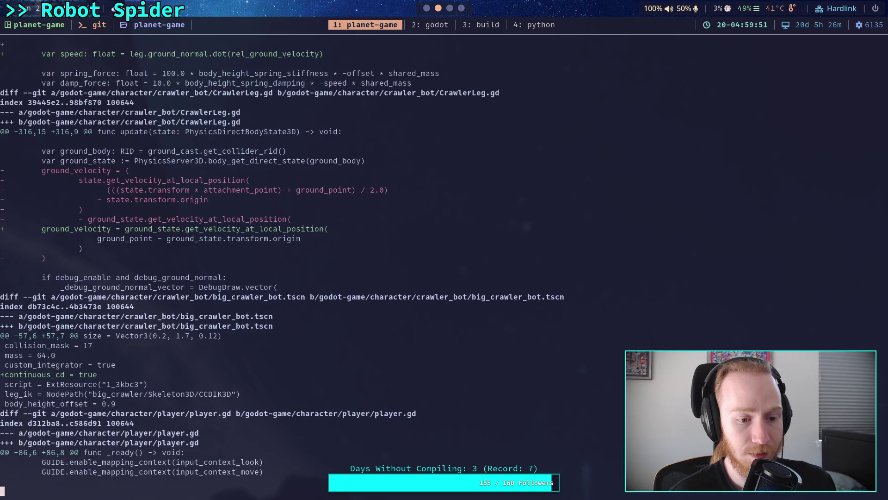
pyautogui.scroll(-10, 343, 265)
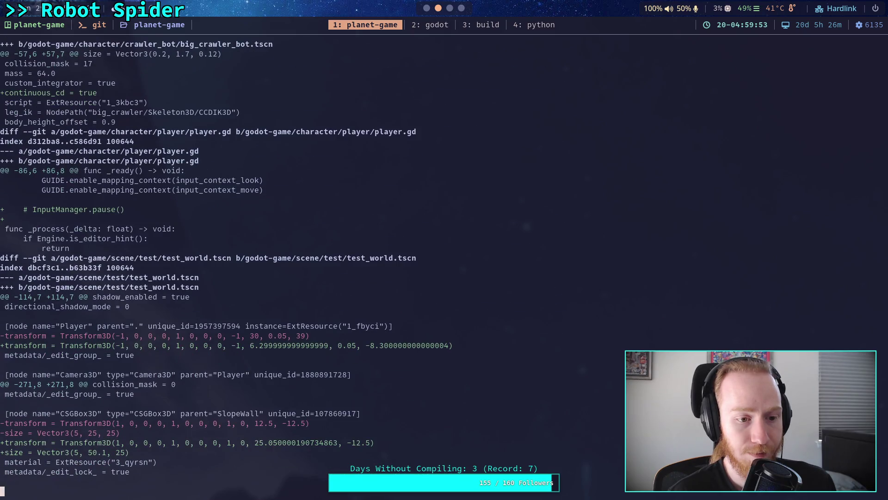
pyautogui.scroll(-8, 343, 266)
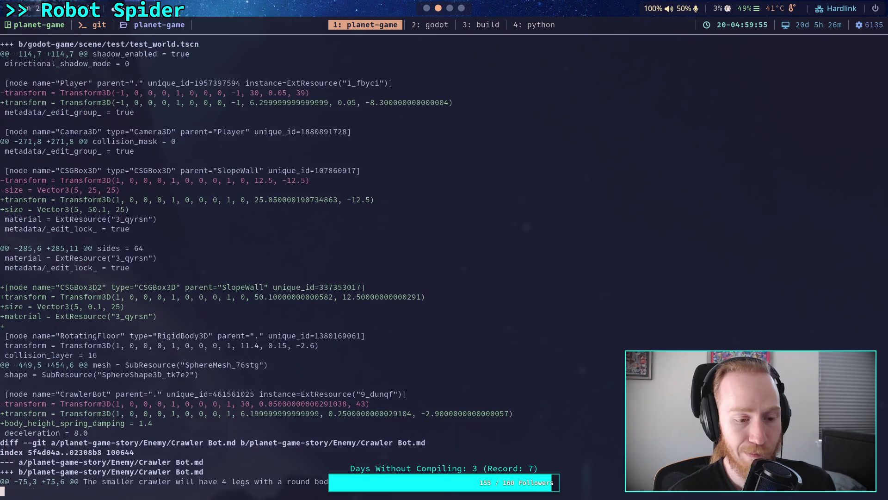
pyautogui.scroll(-2, 344, 265)
pyautogui.scroll(2, 344, 265)
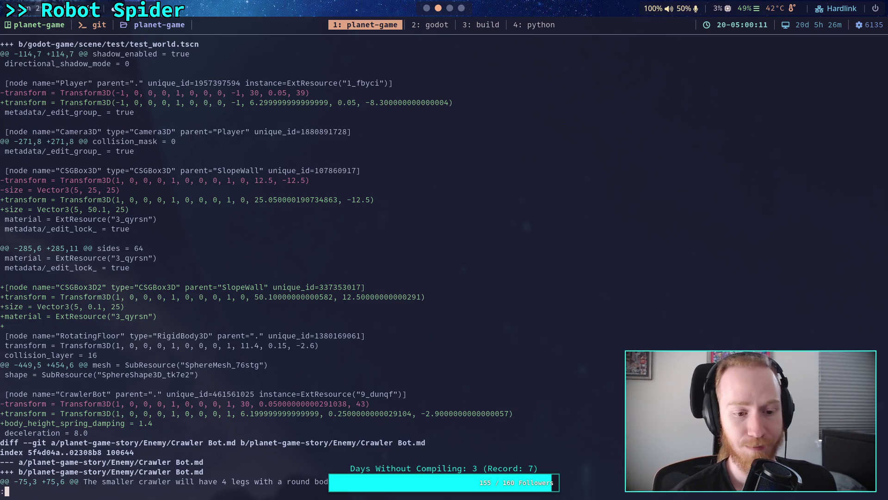
pyautogui.press('Down')
pyautogui.press('Down')
pyautogui.press('Down')
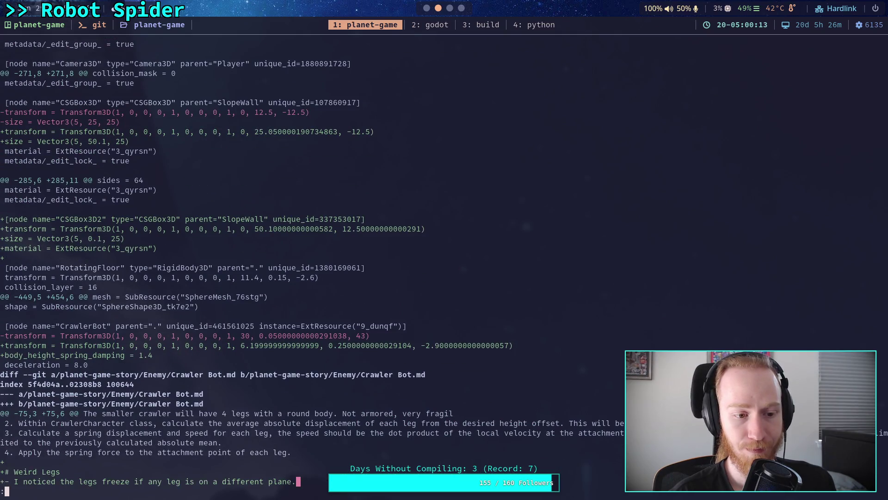
pyautogui.press('super+1')
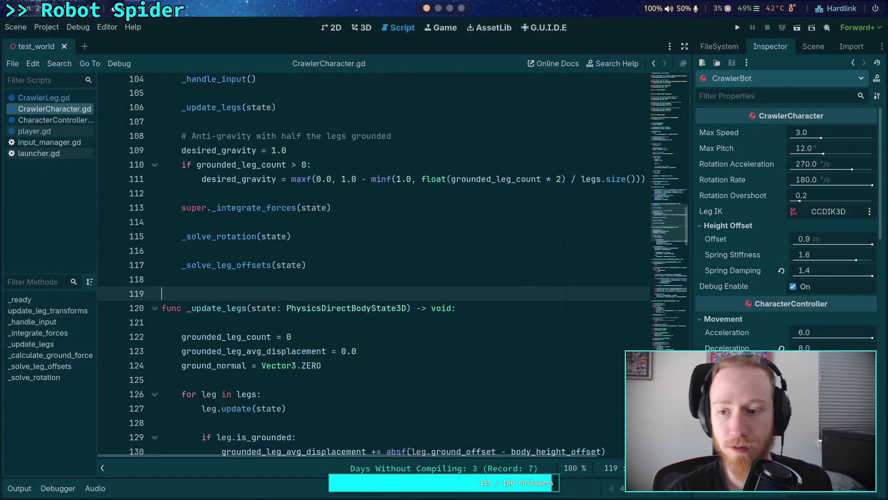
# Save the test world with spring damping back at 0.8, test-run the crawler, then stop it.
pyautogui.hotkey('ctrl', 's')
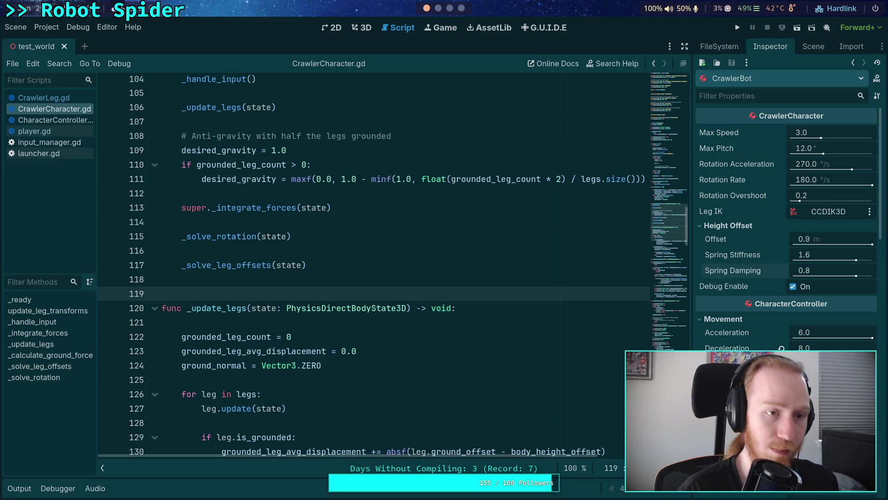
pyautogui.click(743, 31)
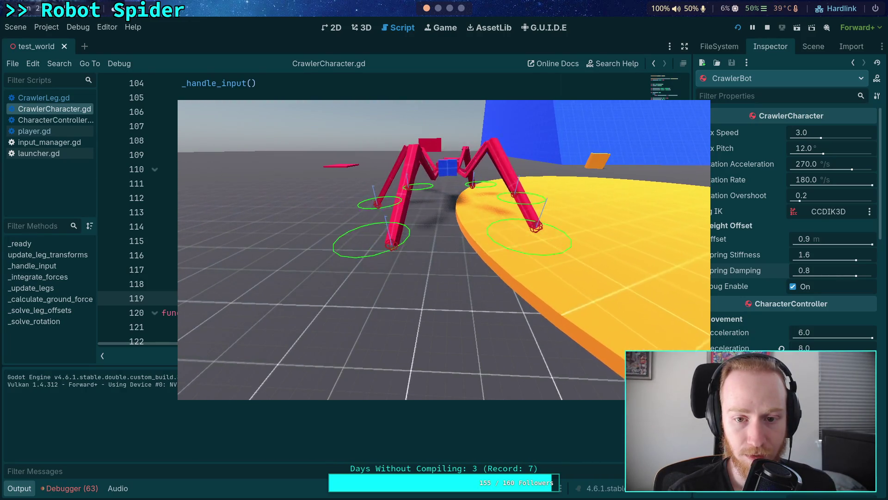
pyautogui.click(768, 27)
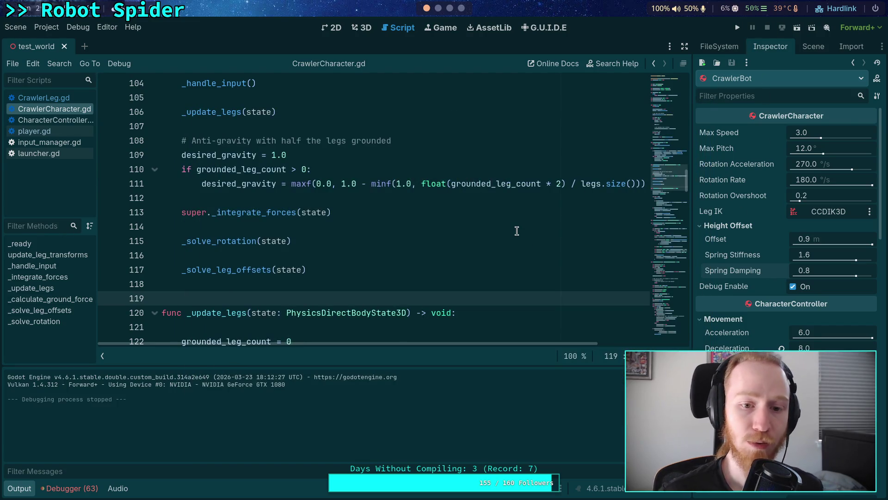
pyautogui.hotkey('ctrl', 's')
# Read through the pending git diff in the terminal, then close the pager.
pyautogui.press('super+2')
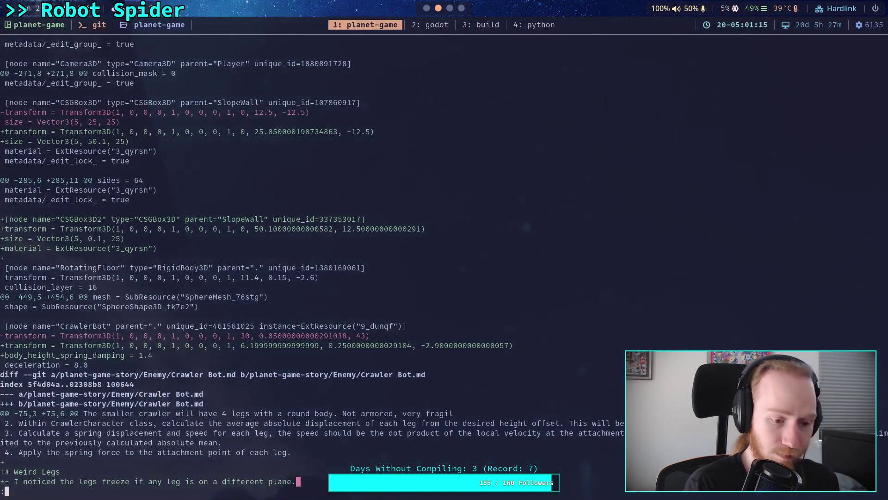
pyautogui.scroll(-15, 444, 260)
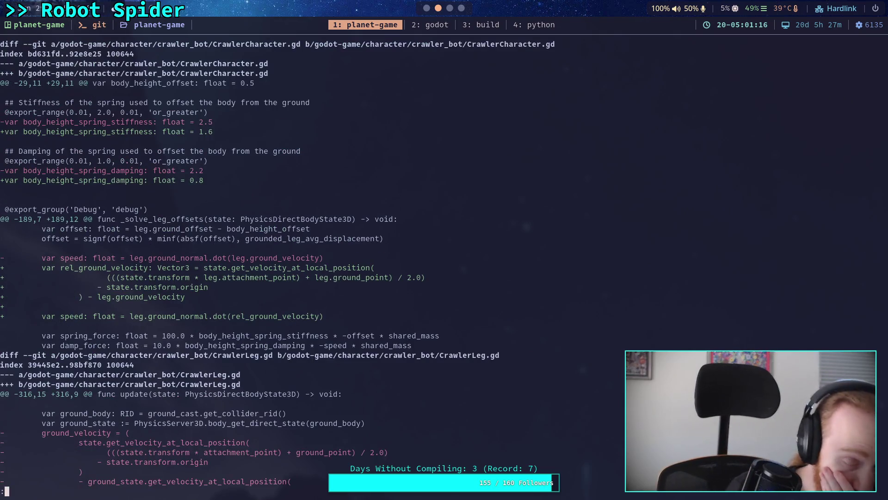
pyautogui.scroll(-20, 444, 260)
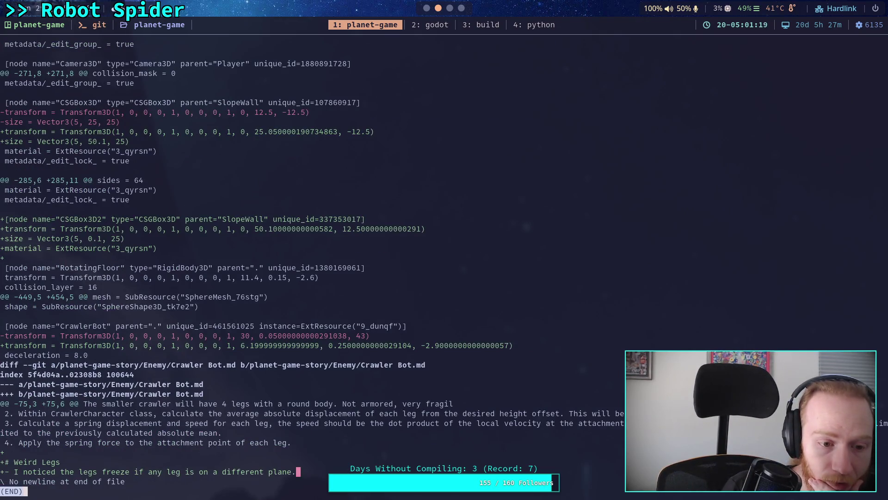
pyautogui.scroll(3, 444, 259)
pyautogui.scroll(15, 445, 259)
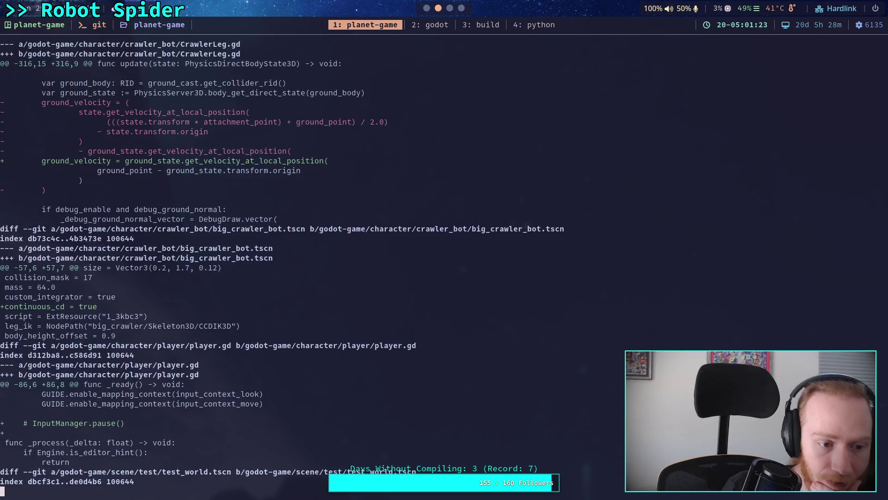
pyautogui.press('Up')
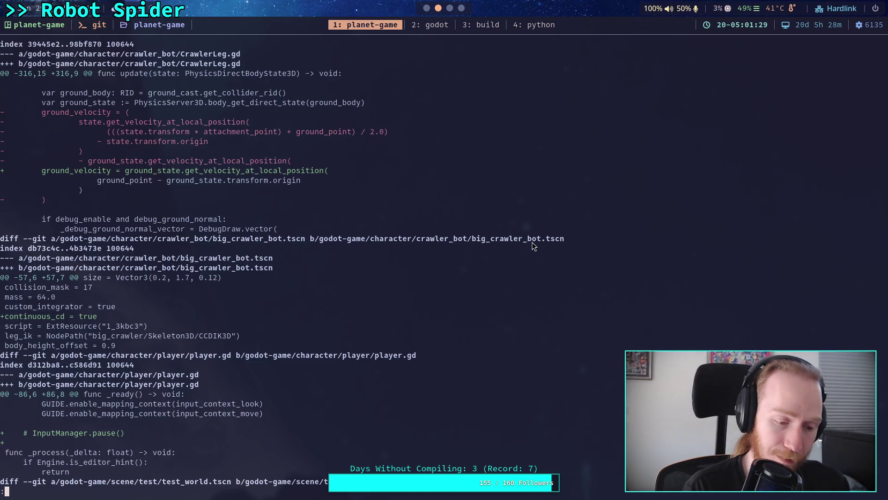
pyautogui.press('q')
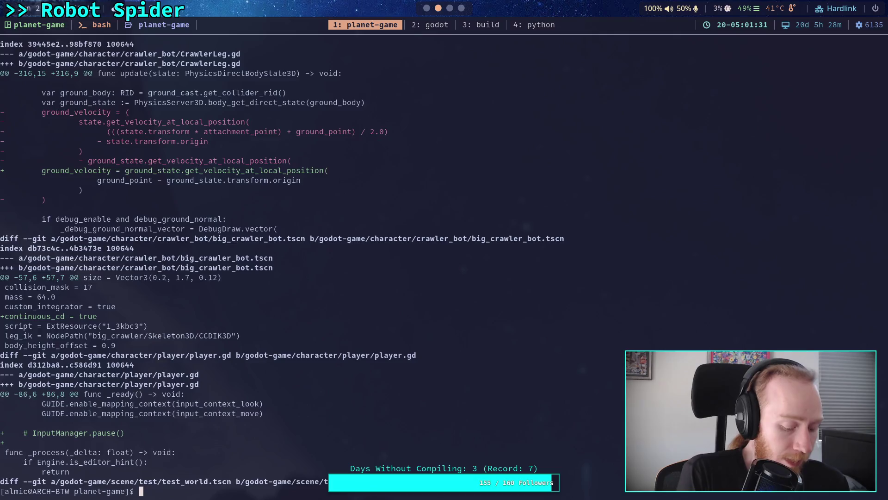
# Delete the '# InputManager.pause()' line in player.gd, then go back to the terminal.
pyautogui.press('super+2')
pyautogui.click(42, 131)
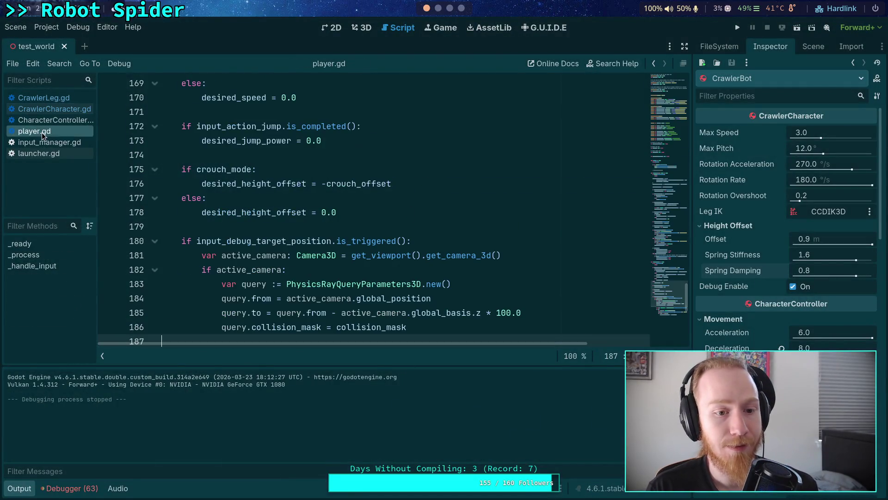
pyautogui.scroll(20, 283, 245)
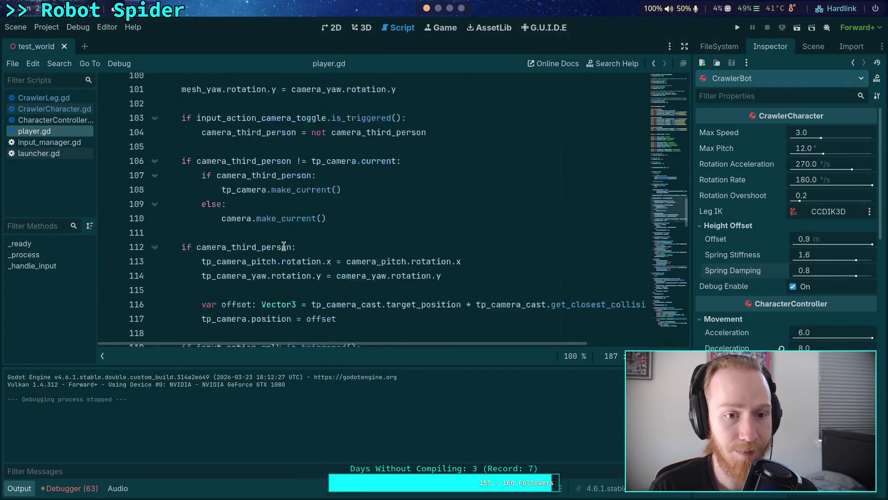
pyautogui.click(296, 227)
pyautogui.press('BackSpace')
pyautogui.press('BackSpace')
pyautogui.press('BackSpace')
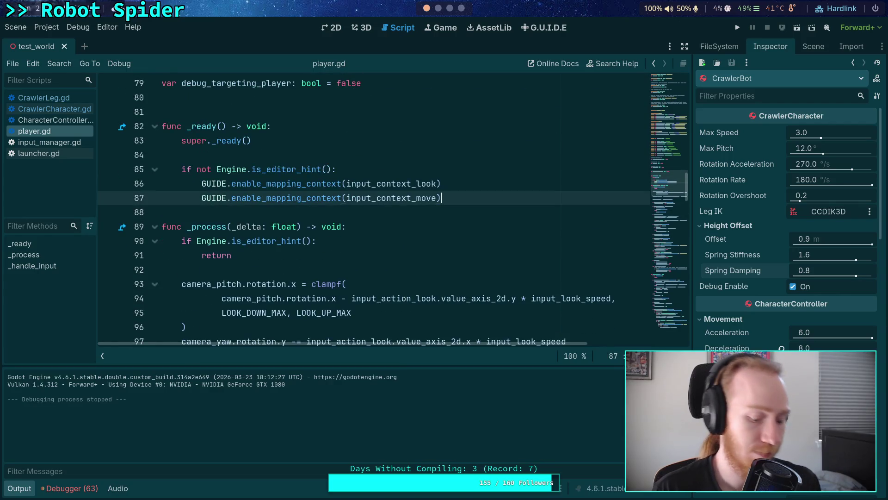
pyautogui.press('super+2')
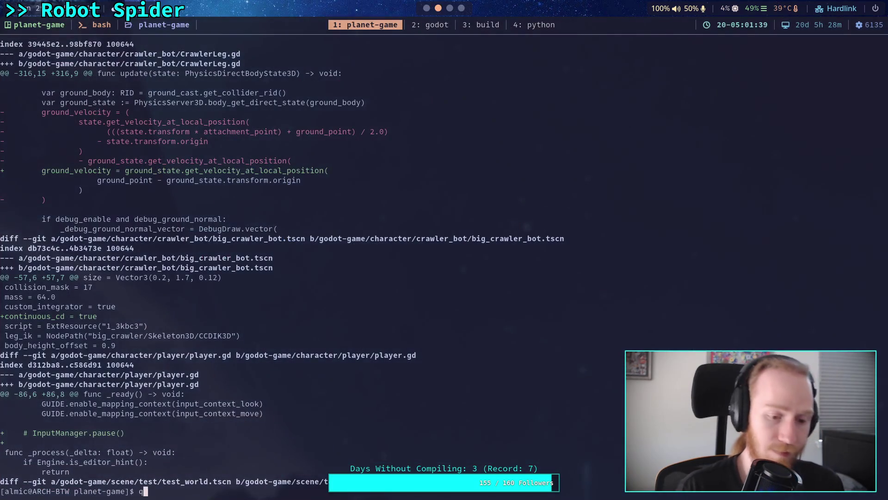
# Run git diff and git status, begin a git add command, then return to Godot.
pyautogui.write('git diff')
pyautogui.press('Return')
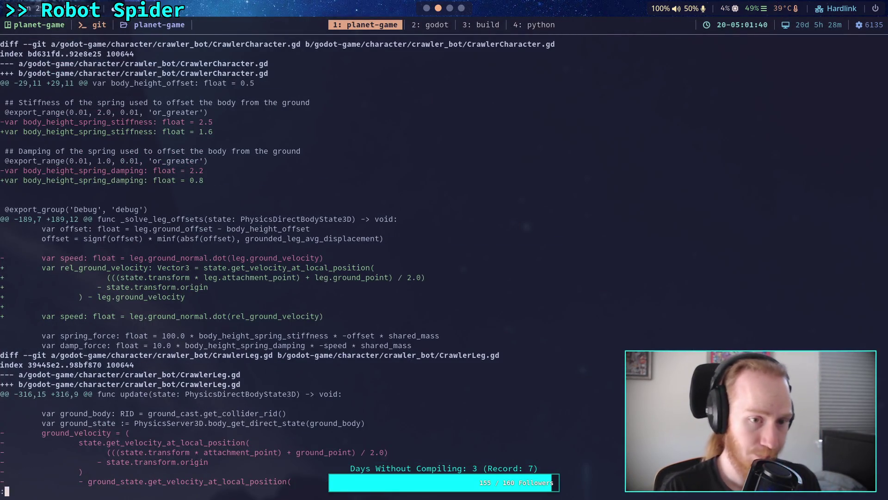
pyautogui.write('qgit ')
pyautogui.write('tatus')
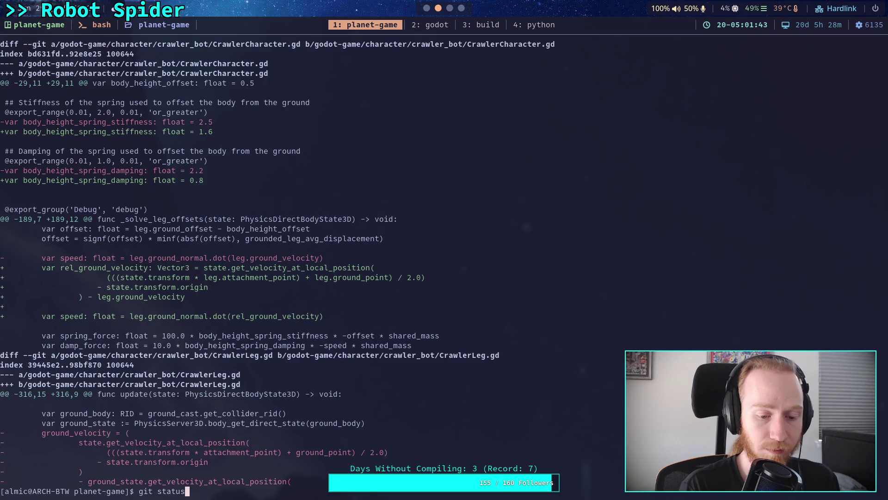
pyautogui.press('Return')
pyautogui.write('add go')
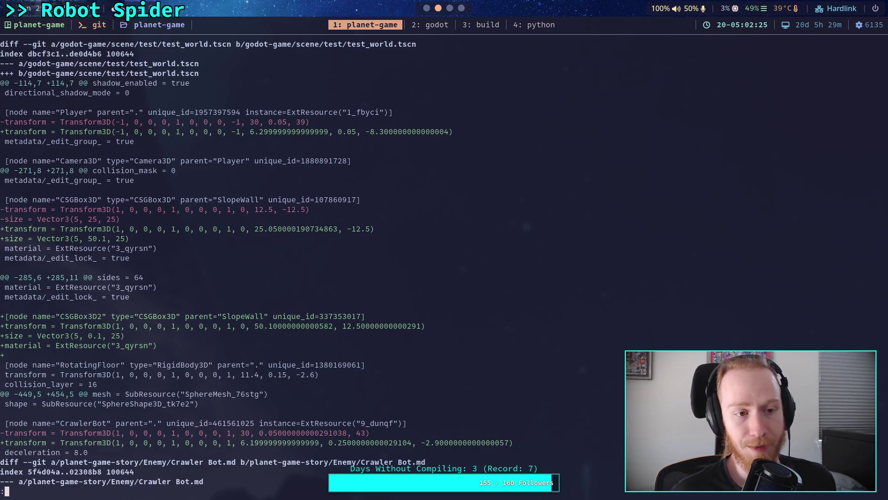
pyautogui.press('super+2')
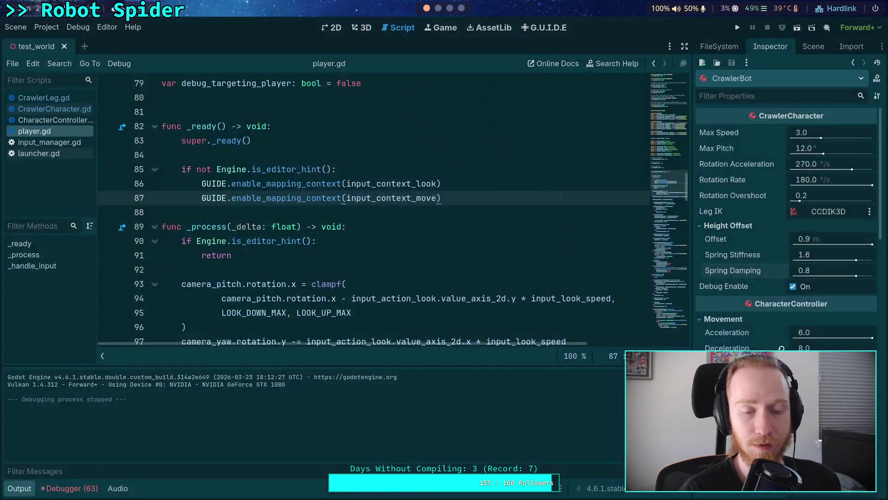
# Confirm the new Position for SlopeWall's CSGBox3D in the Inspector, then switch to the terminal.
pyautogui.click(815, 47)
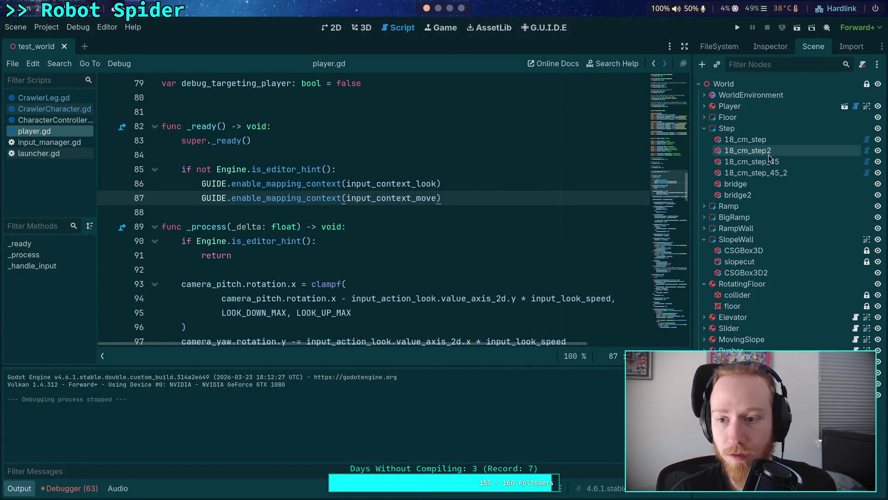
pyautogui.click(771, 47)
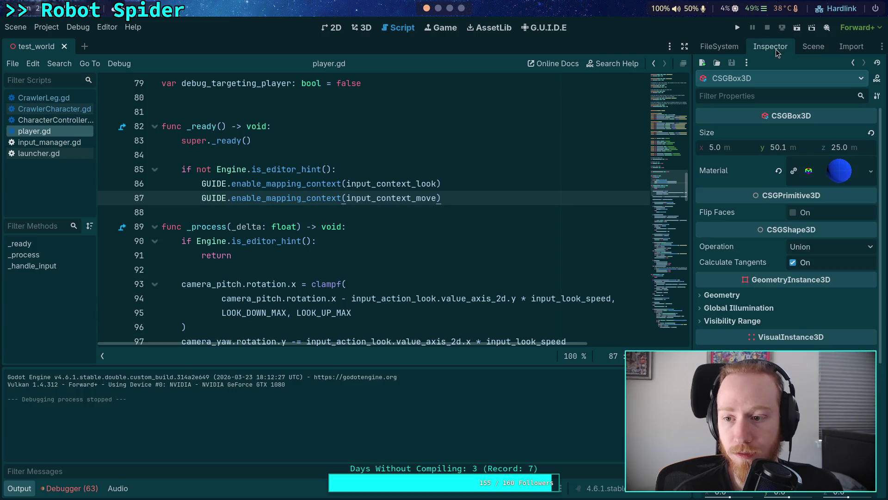
pyautogui.scroll(-3, 739, 262)
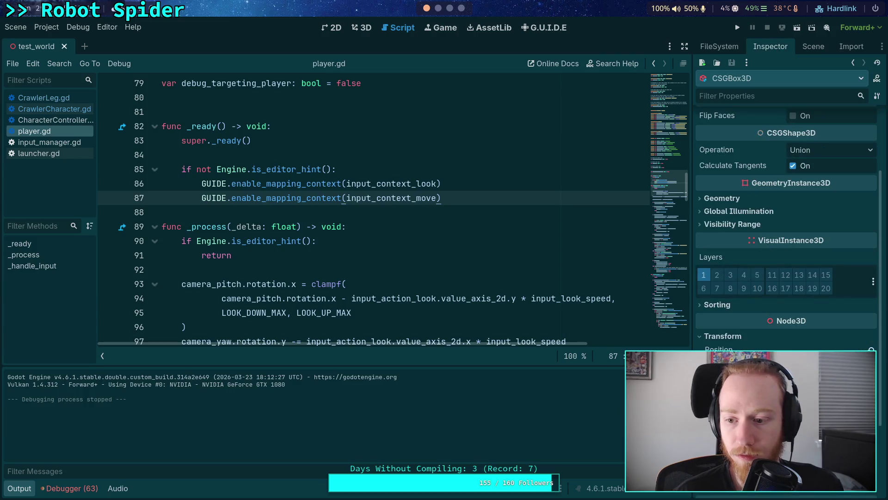
pyautogui.press('Return')
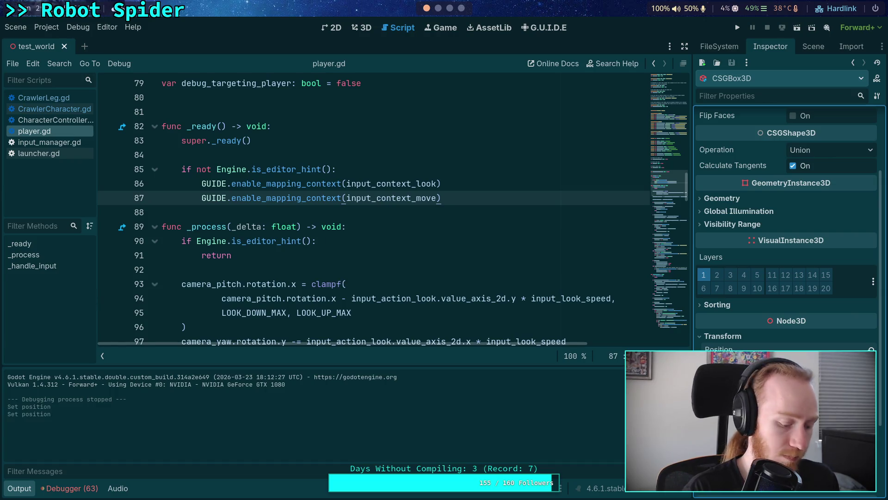
pyautogui.press('super+2')
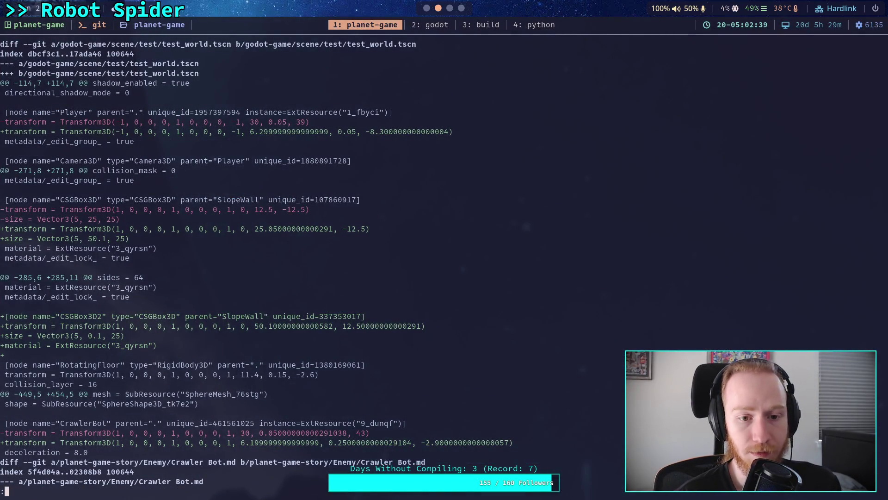
# Erase the half-typed commit and start git add -i on godot-game/test/test_world.tscn.
pyautogui.press('super+1')
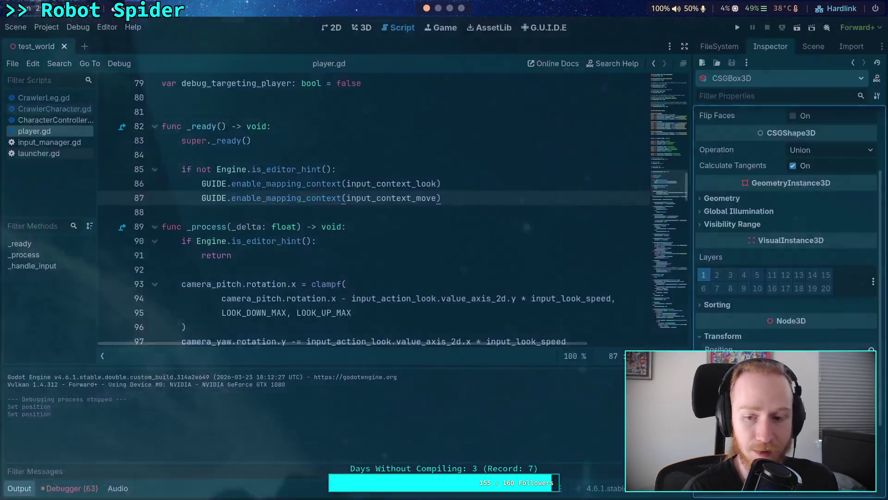
pyautogui.press('super+2')
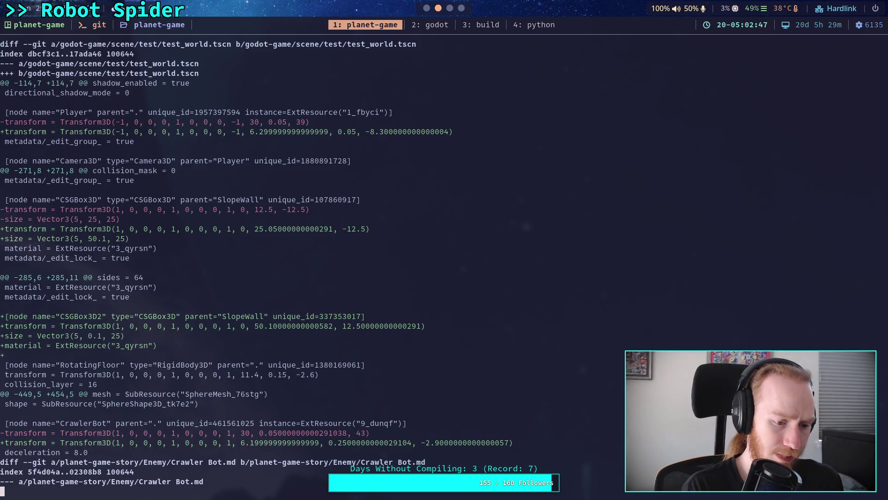
pyautogui.write('qgi')
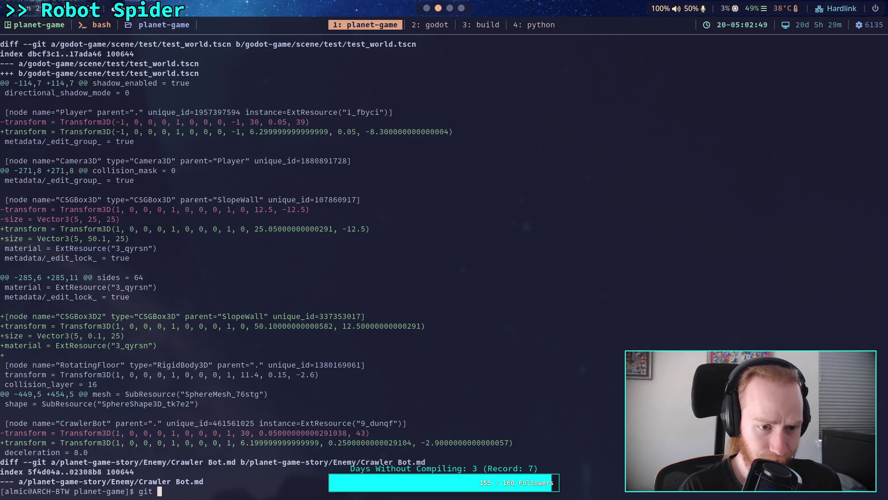
pyautogui.write('commit')
pyautogui.press('BackSpace')
pyautogui.press('BackSpace')
pyautogui.press('BackSpace')
pyautogui.write('add -i go')
pyautogui.press('Tab')
pyautogui.write('test/')
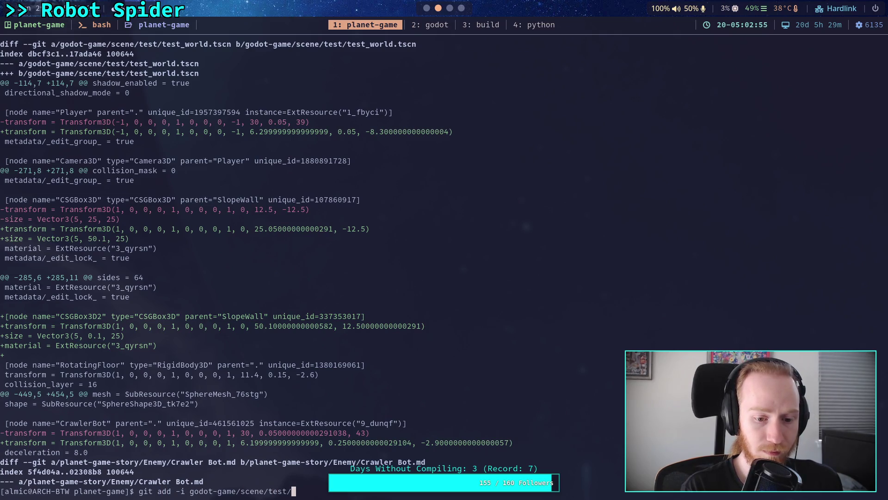
pyautogui.write('te')
pyautogui.press('Tab')
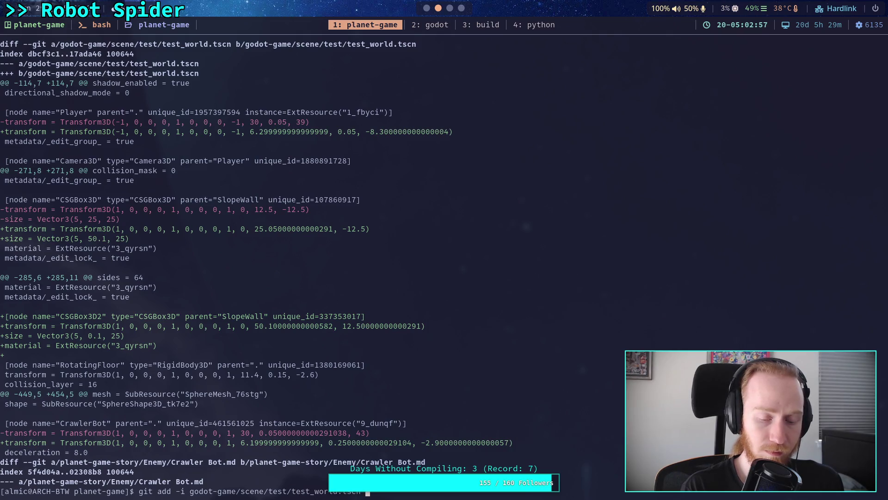
pyautogui.press('Return')
# In patch mode, stage only the SlopeWall resize and new CSGBox2 hunks, skipping Player and CrawlerBot.
pyautogui.write('5')
pyautogui.press('Return')
pyautogui.write('1')
pyautogui.press('Return')
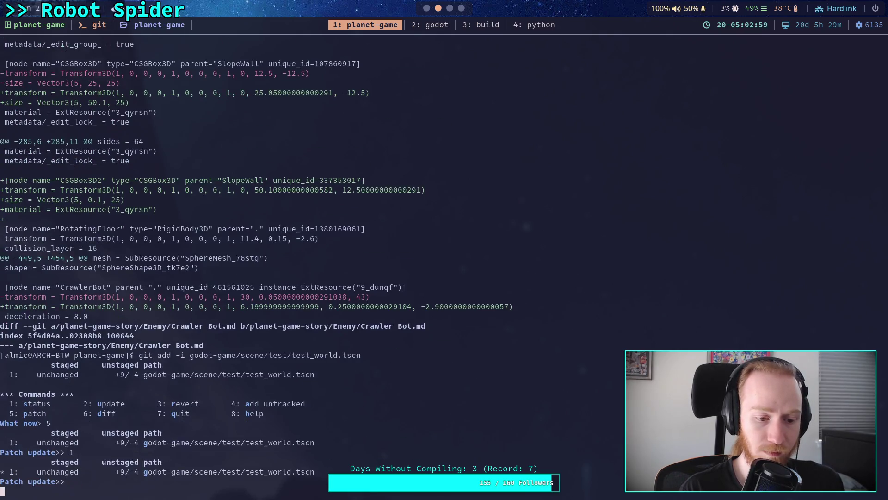
pyautogui.press('Return')
pyautogui.write('n')
pyautogui.press('Return')
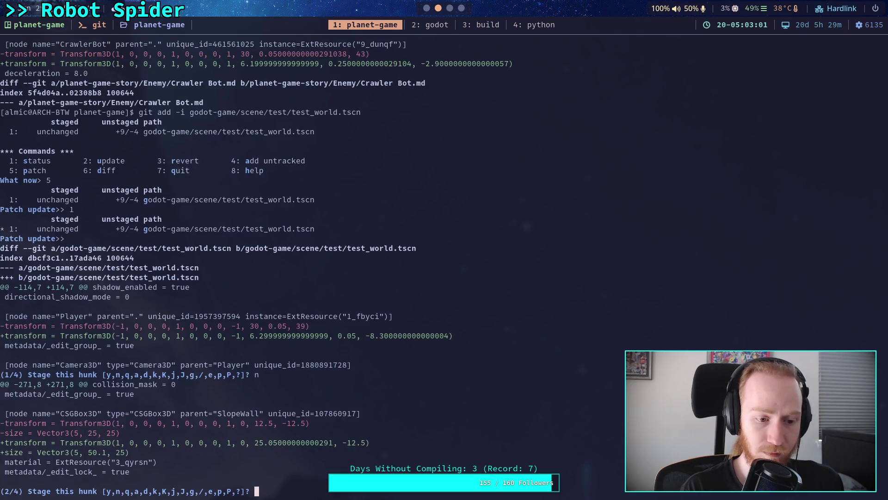
pyautogui.write('y')
pyautogui.press('Return')
pyautogui.write('y')
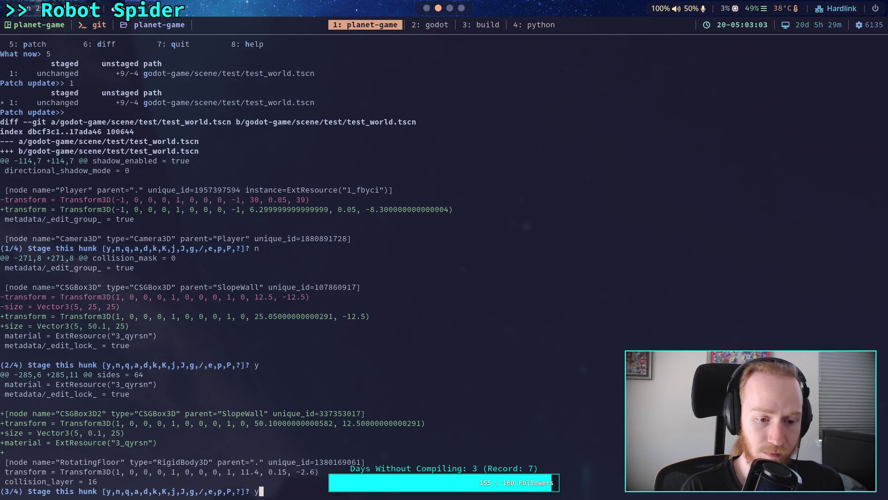
pyautogui.press('Return')
pyautogui.write('n')
pyautogui.press('Return')
pyautogui.write('q')
pyautogui.press('Return')
# Check git status and git diff, then run git commit to open the message editor.
pyautogui.write('git status')
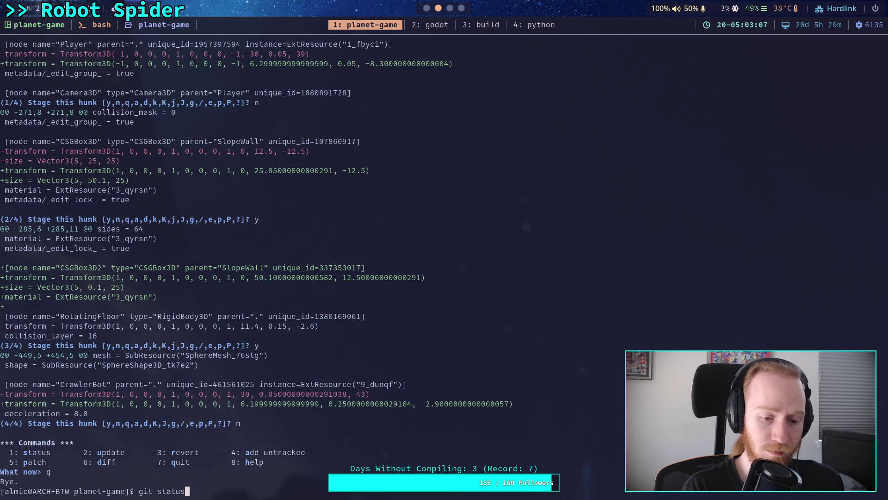
pyautogui.press('Return')
pyautogui.write('git diff')
pyautogui.press('Return')
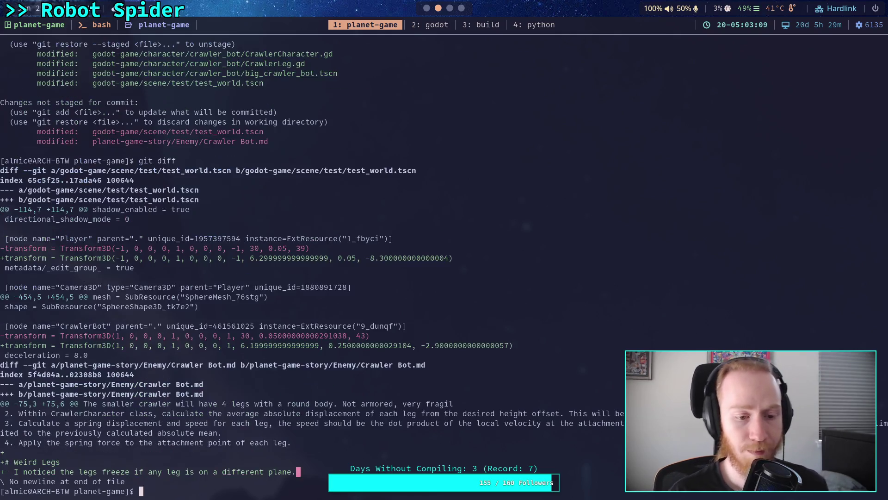
pyautogui.write('git commit')
pyautogui.press('Return')
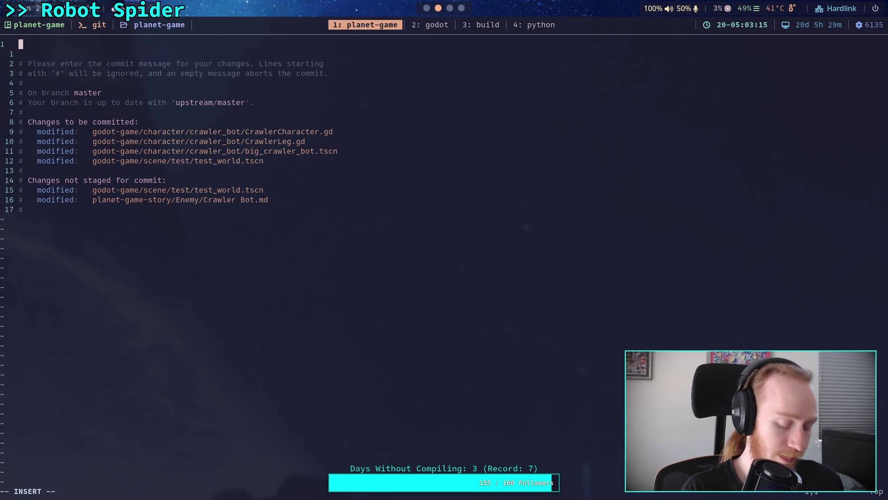
# Write the commit summary 'Improve leg springs with velocity updates' and a bullet on recalculating velocity during leg offset spring force.
pyautogui.write('Improve ')
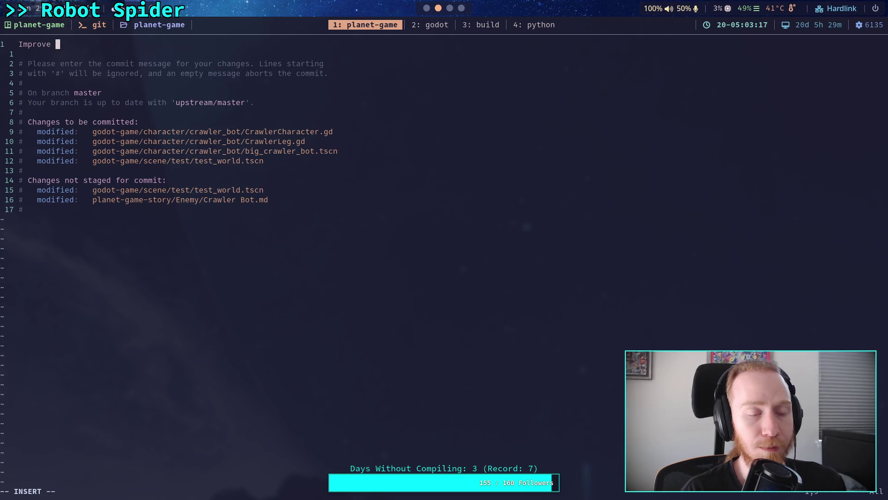
pyautogui.write('leg springs w')
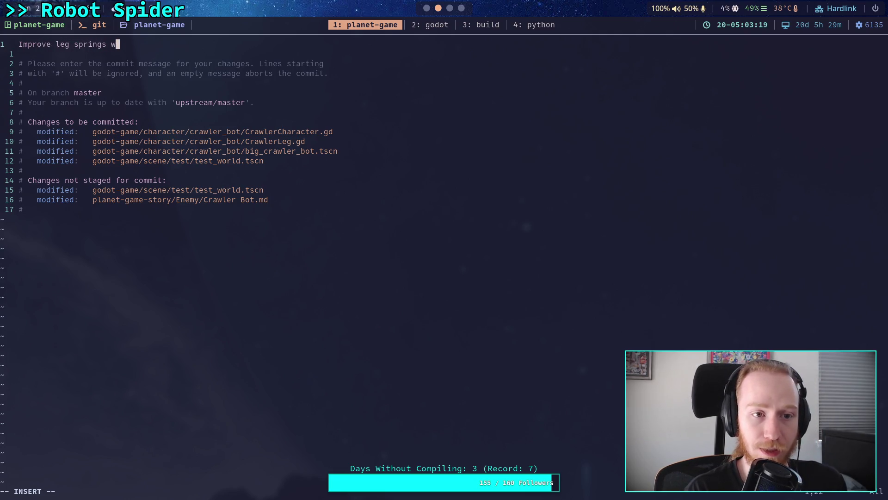
pyautogui.write('ith velocity up')
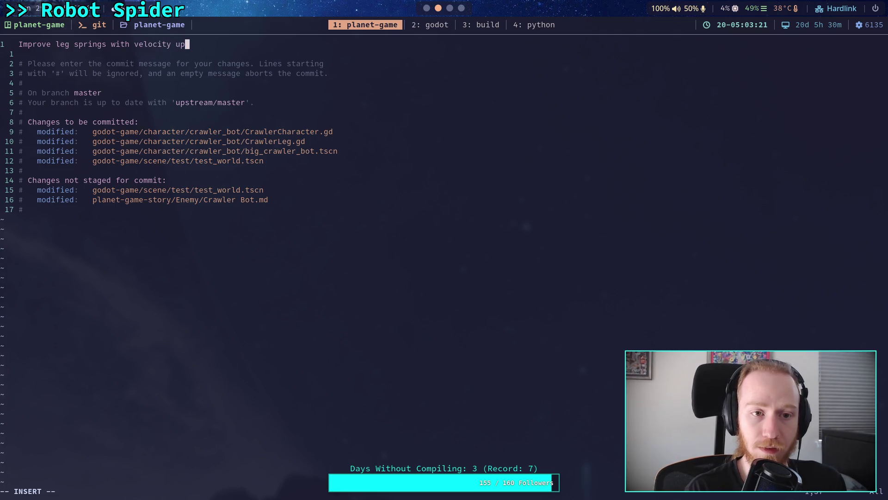
pyautogui.write('dates')
pyautogui.press('Return')
pyautogui.press('Return')
pyautogui.write('- ')
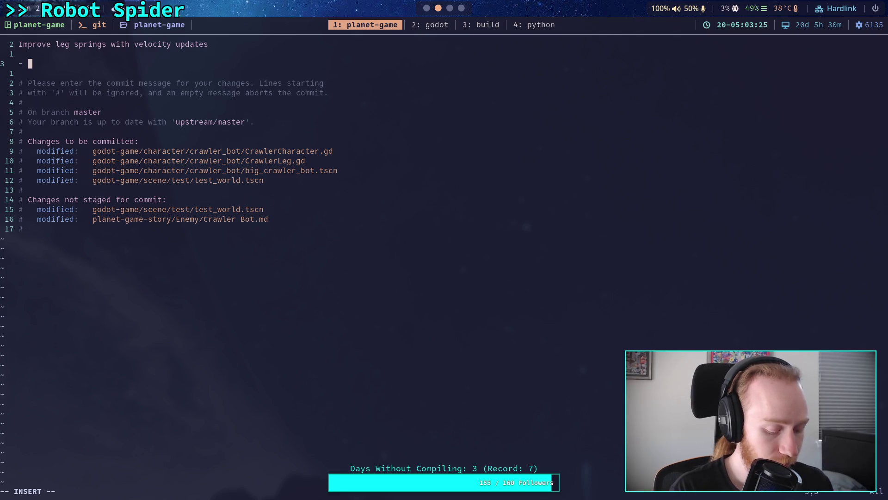
pyautogui.write('Recal')
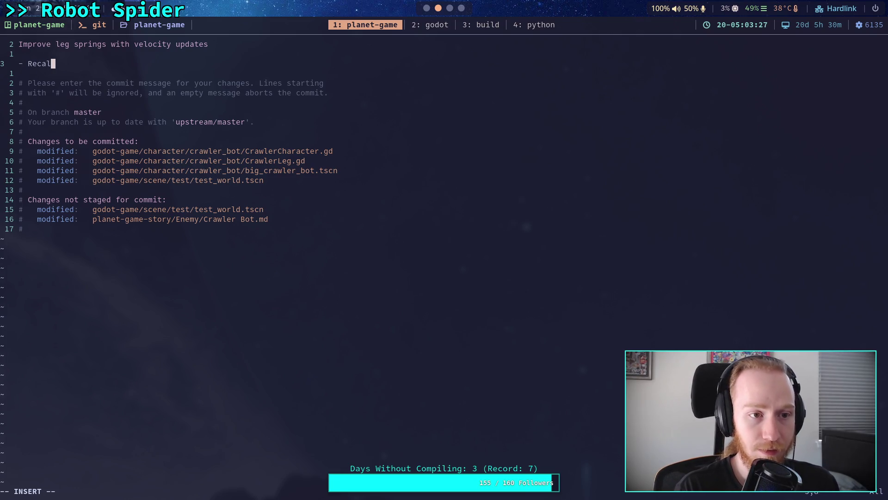
pyautogui.write('culate body ')
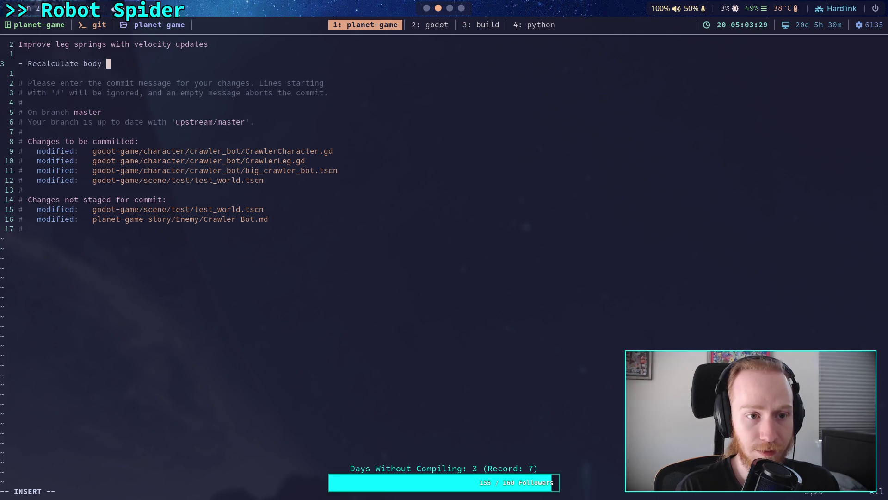
pyautogui.write('velocity during')
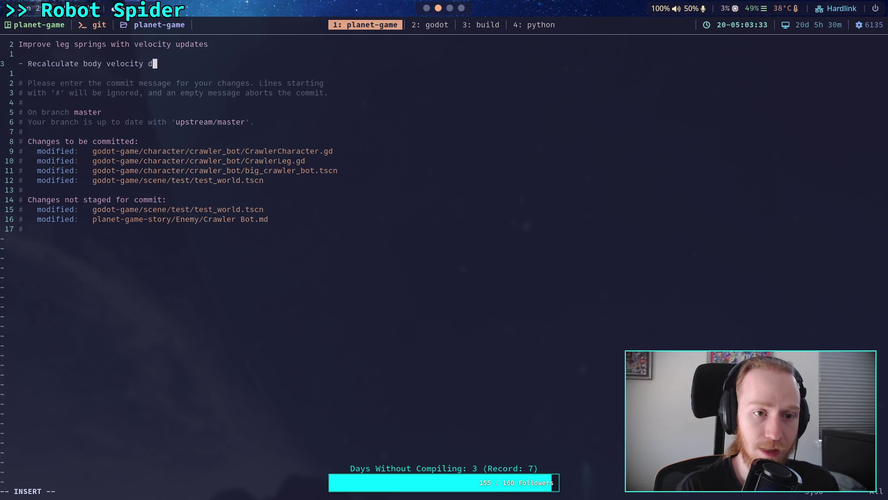
pyautogui.write(' leg spring')
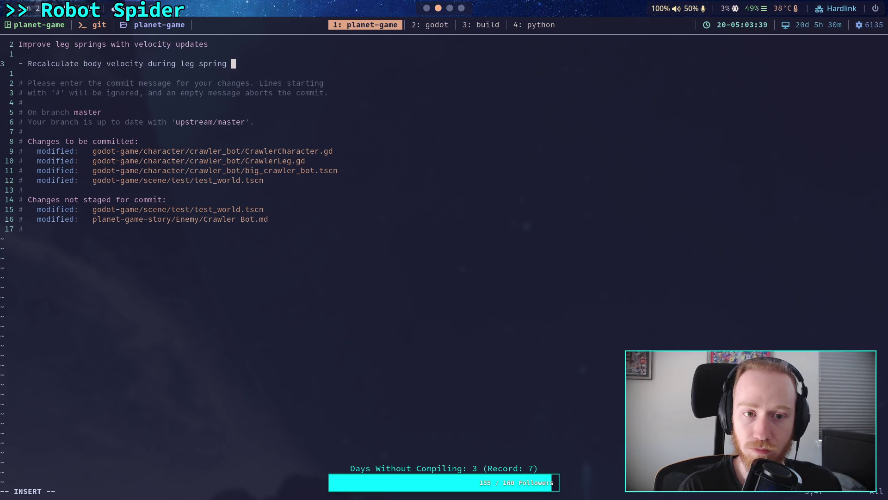
pyautogui.write(' c')
pyautogui.press('BackSpace')
pyautogui.press('BackSpace')
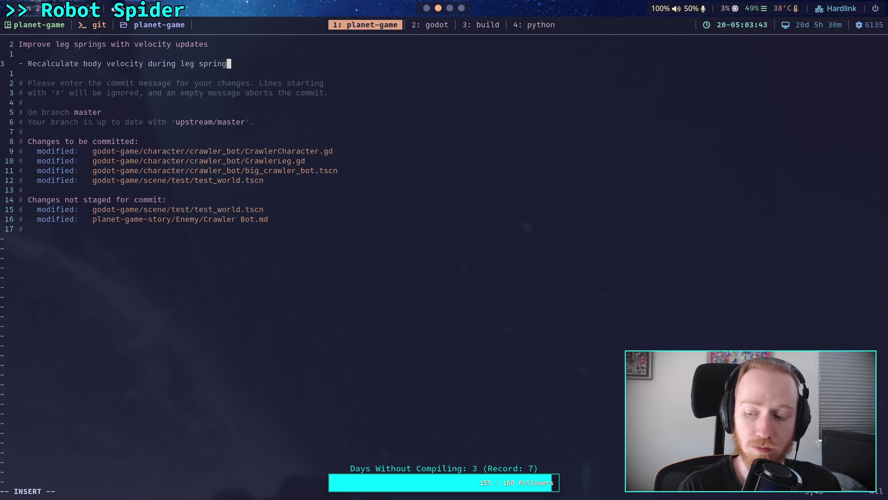
pyautogui.write('of')
pyautogui.press('BackSpace')
pyautogui.press('BackSpace')
pyautogui.press('BackSpace')
pyautogui.press('BackSpace')
pyautogui.write('offset ')
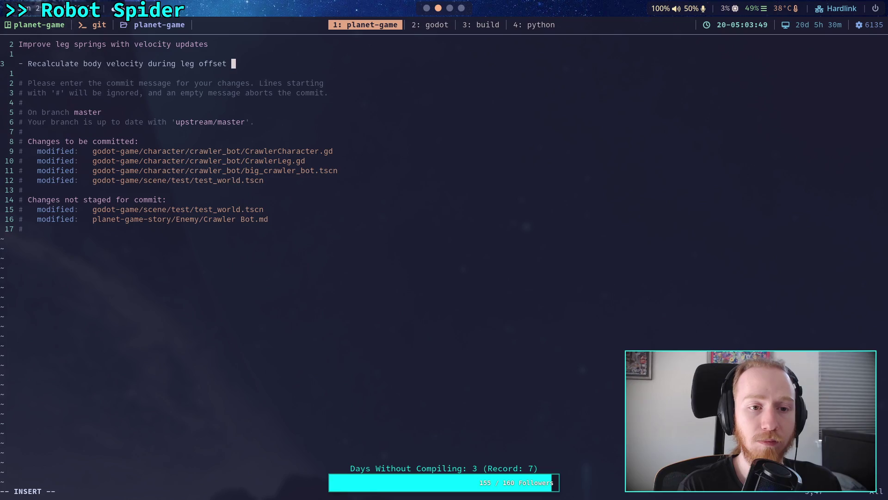
pyautogui.write('spring force')
pyautogui.press('Return')
# Continue the description with 'calculations. Improves stability' and a clause about damping possibly being very high.
pyautogui.write('calculations. Improves stability')
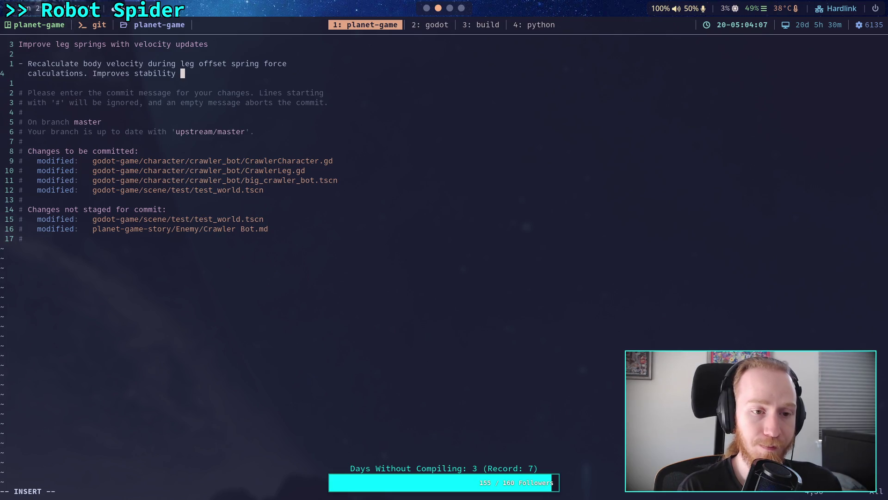
pyautogui.press('BackSpace')
pyautogui.write(', se')
pyautogui.write('nce ')
pyautogui.write('damping ')
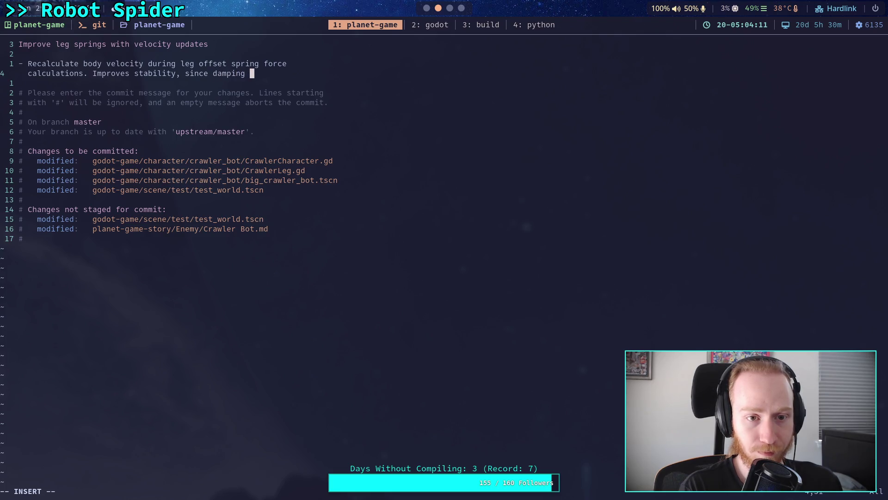
pyautogui.write('may o')
pyautogui.write('ve')
pyautogui.press('BackSpace')
pyautogui.press('BackSpace')
pyautogui.press('BackSpace')
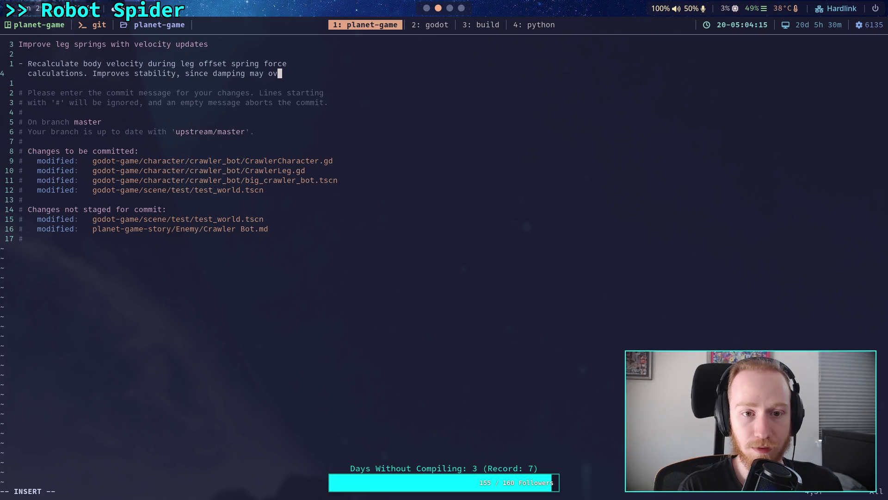
pyautogui.write('be')
pyautogui.press('Return')
pyautogui.write('ov')
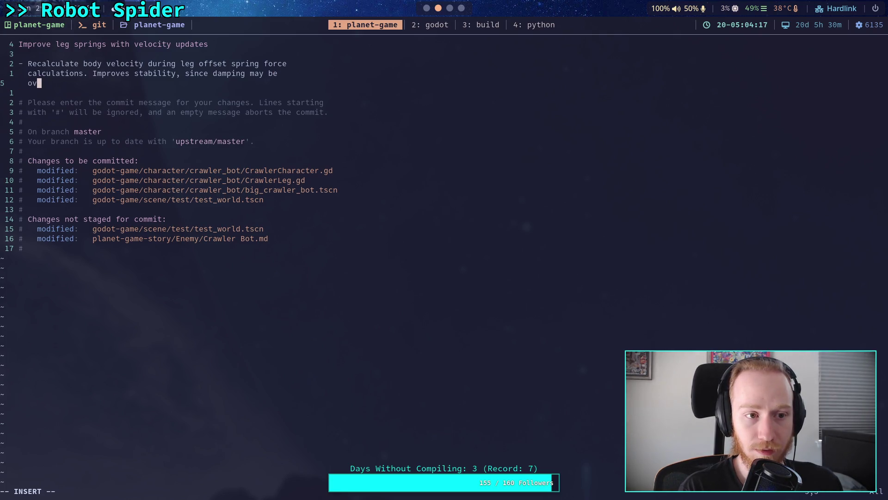
pyautogui.press('BackSpace')
pyautogui.press('BackSpace')
pyautogui.write('very hig')
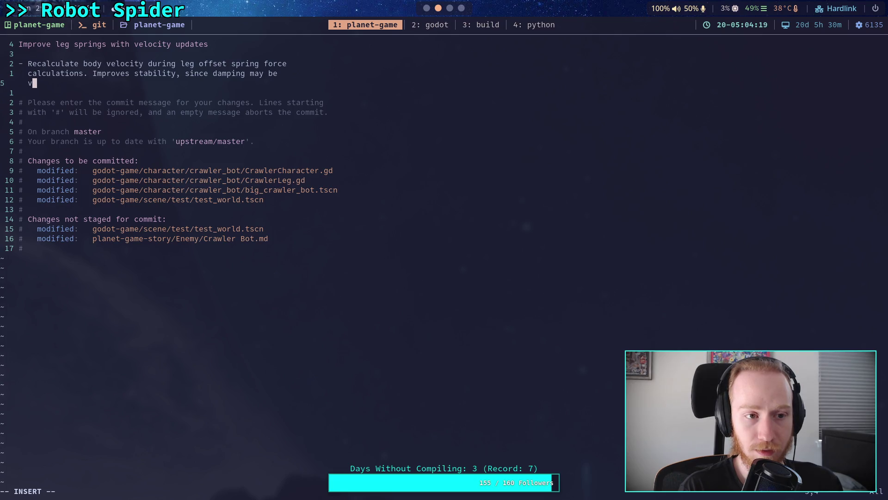
pyautogui.write('h in')
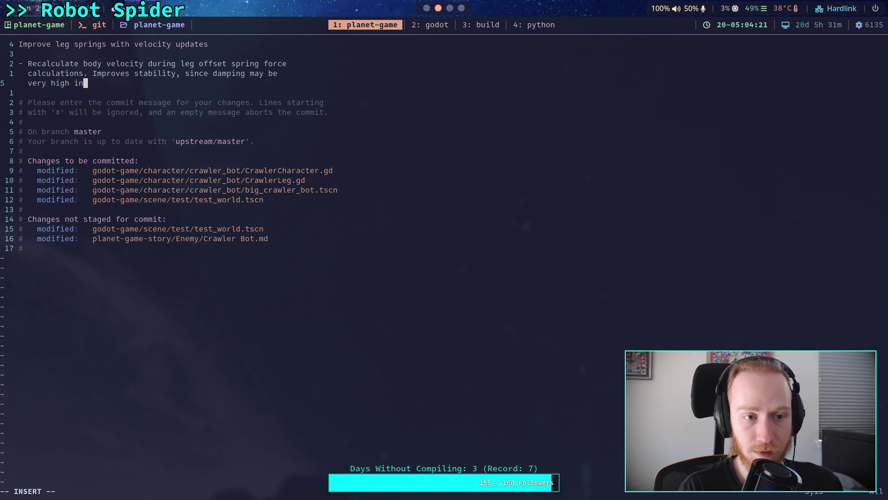
pyautogui.write(' a single step')
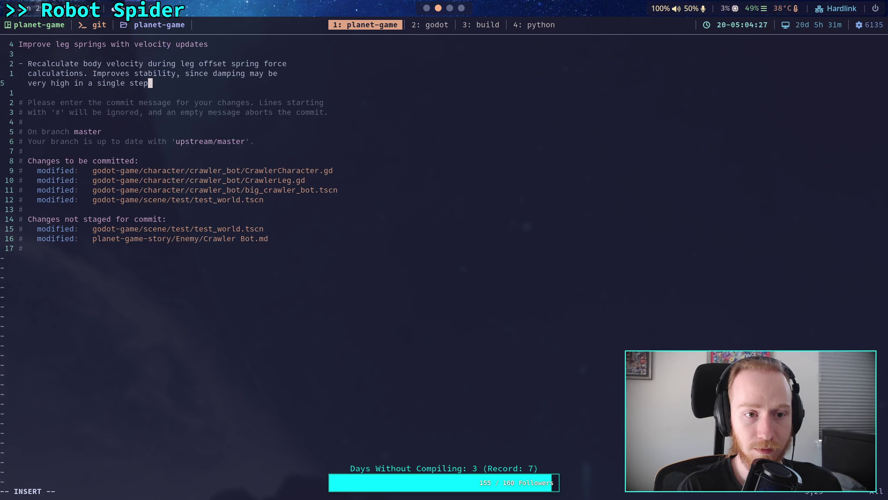
# Cut the message back to end at 'Improves stability.' and save with :wq to complete the commit.
pyautogui.press('BackSpace')
pyautogui.press('BackSpace')
pyautogui.press('BackSpace')
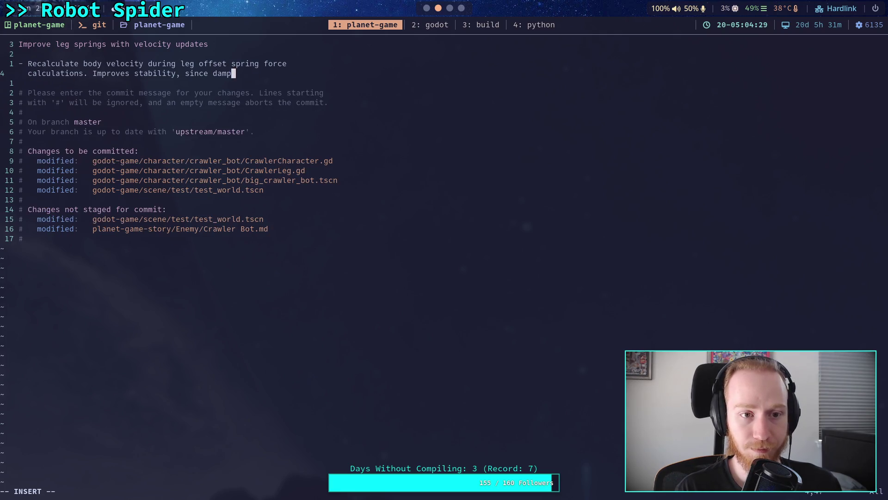
pyautogui.press('BackSpace')
pyautogui.press('BackSpace')
pyautogui.press('BackSpace')
pyautogui.write('.')
pyautogui.press('Escape')
pyautogui.write(':wq')
pyautogui.press('Return')
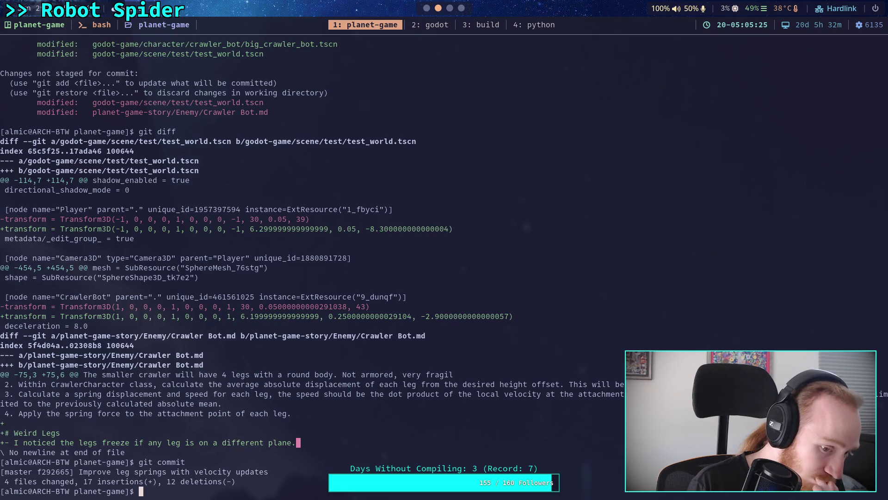
# Run git push to send the leg-spring commit to remote master, then switch back to Godot.
pyautogui.write('git push')
pyautogui.press('Return')
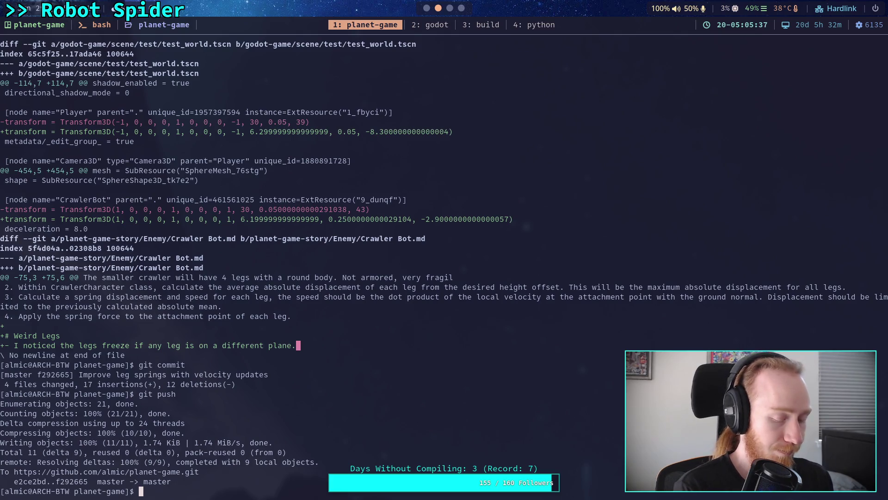
pyautogui.press('super+2')
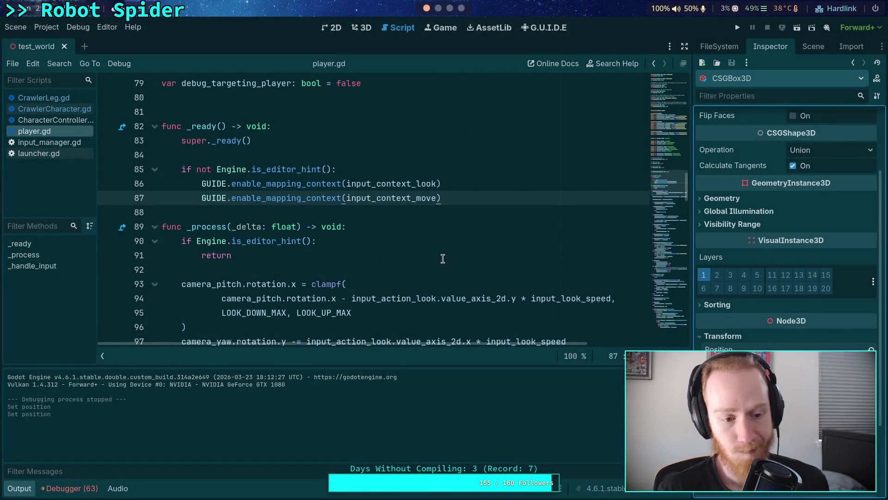
# Check the 63 debugger errors, collapse the bottom panel, and launch the game to test the crawler.
pyautogui.click(68, 489)
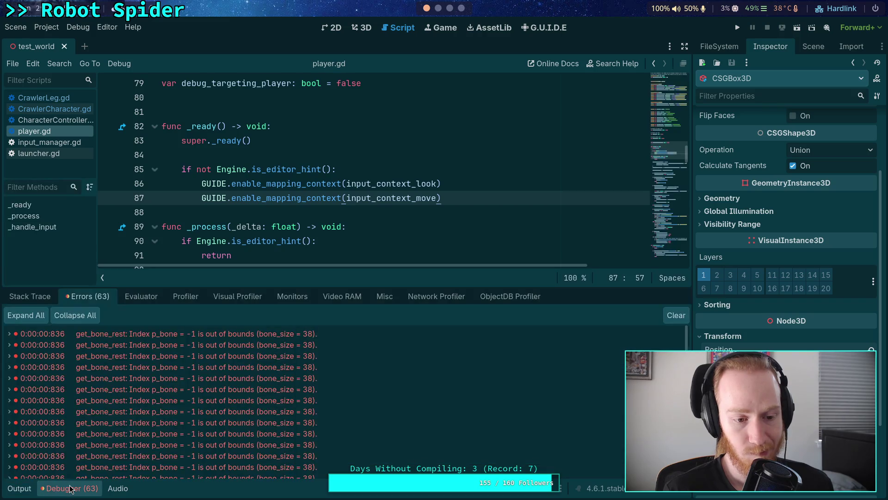
pyautogui.click(71, 489)
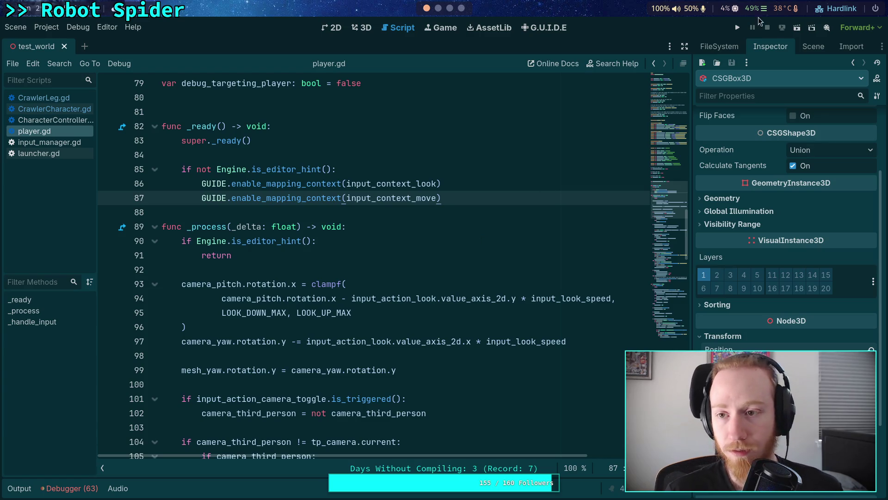
pyautogui.click(737, 30)
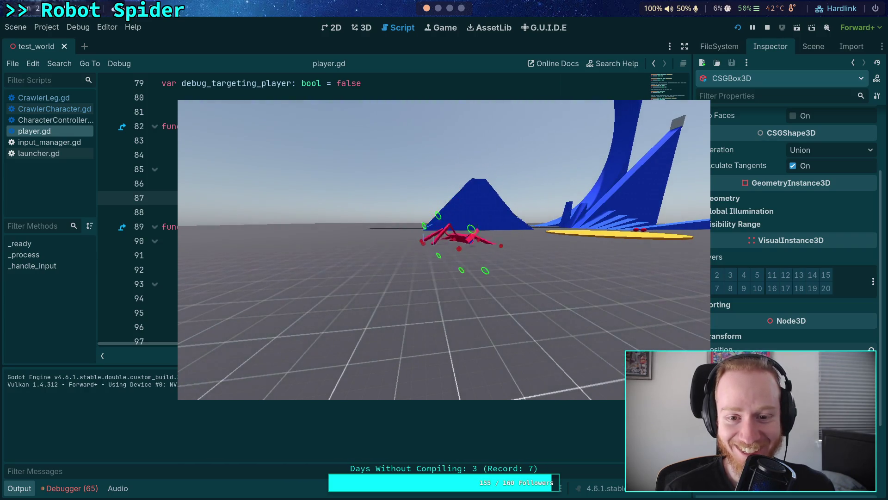
# Stop the test run once the spider has collapsed near the blue ramps.
pyautogui.click(771, 29)
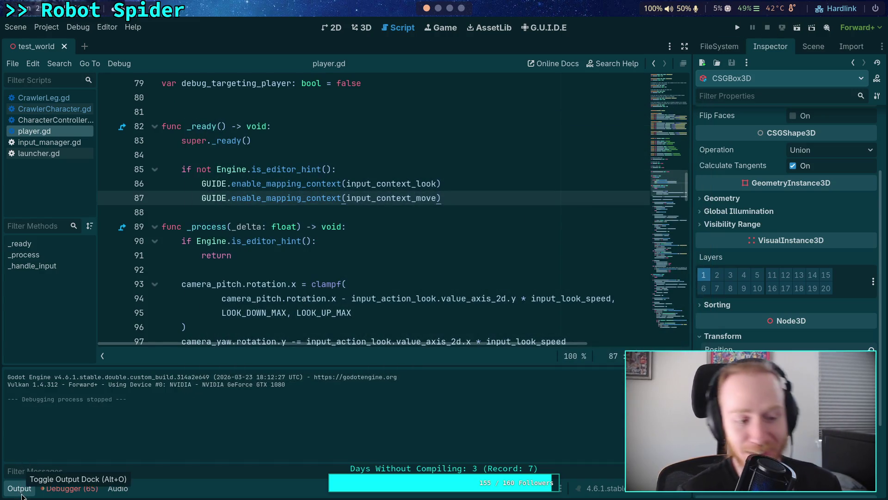
# Collapse the output panel and open CrawlerCharacter.gd, scrolling through the leg spring code.
pyautogui.click(21, 492)
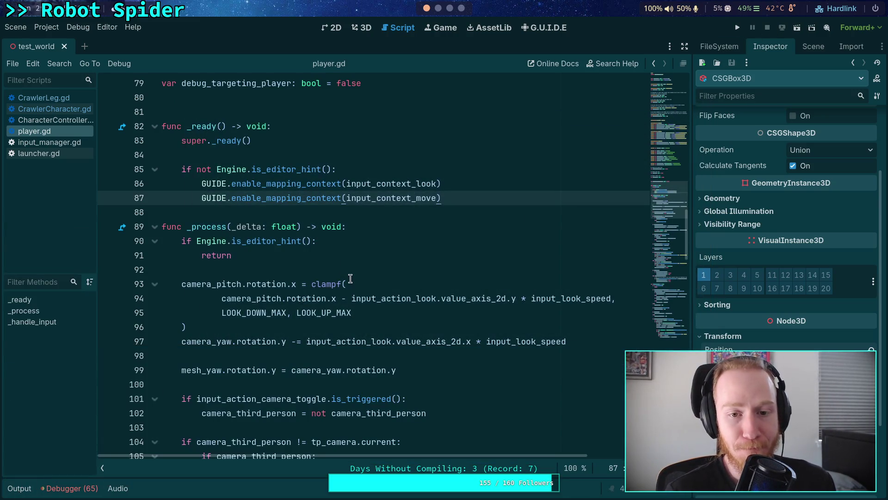
pyautogui.click(55, 108)
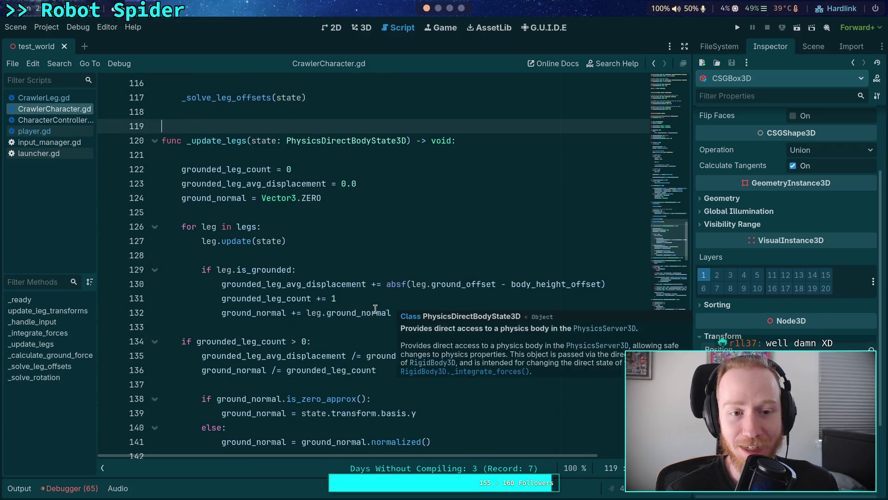
pyautogui.scroll(-20, 620, 201)
pyautogui.scroll(5, 361, 266)
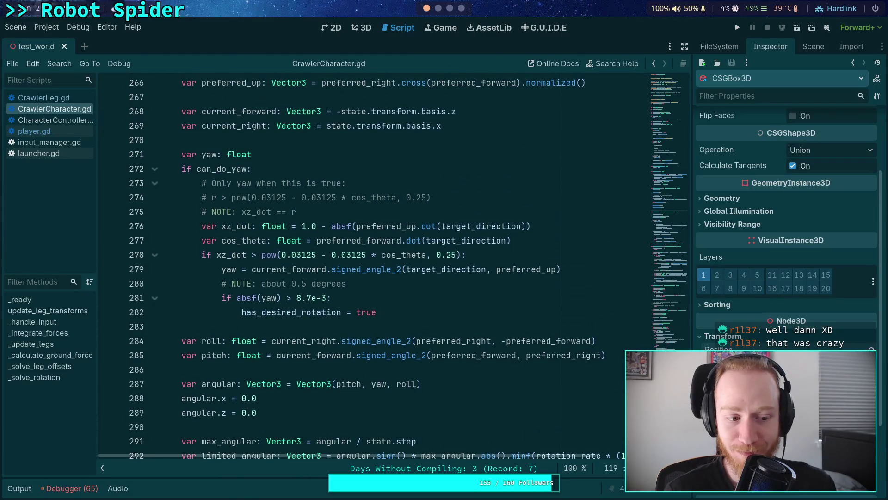
pyautogui.scroll(-8, 360, 266)
pyautogui.scroll(10, 361, 266)
pyautogui.scroll(9, 360, 266)
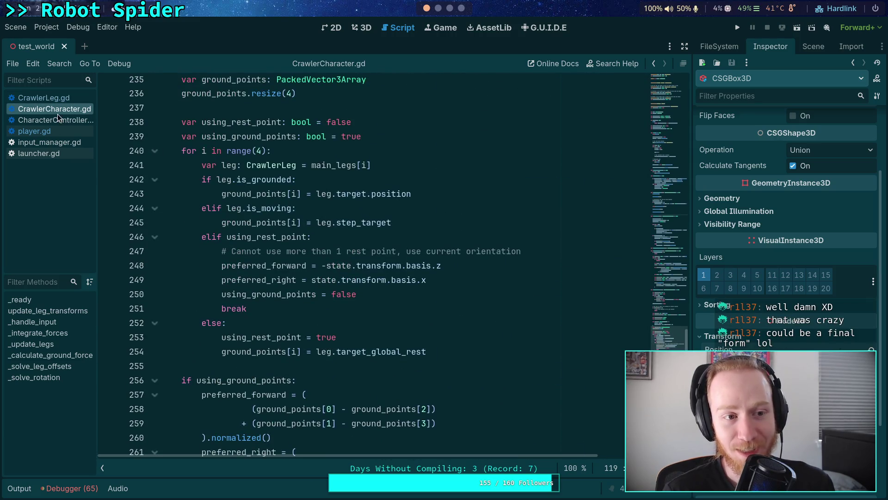
pyautogui.scroll(14, 291, 218)
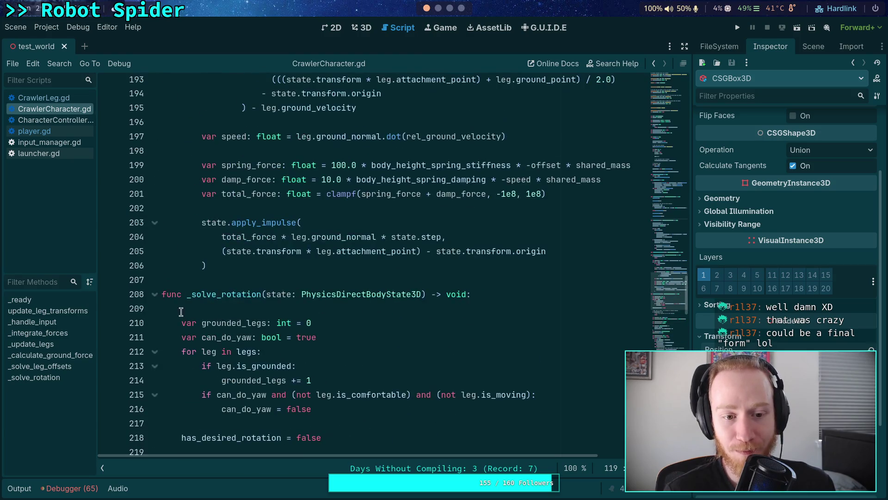
# Fold _solve_rotation, inspect the apply_impulse call and shared_mass, then show CrawlerBot in the Scene tree.
pyautogui.click(155, 296)
pyautogui.scroll(2, 335, 300)
pyautogui.click(322, 319)
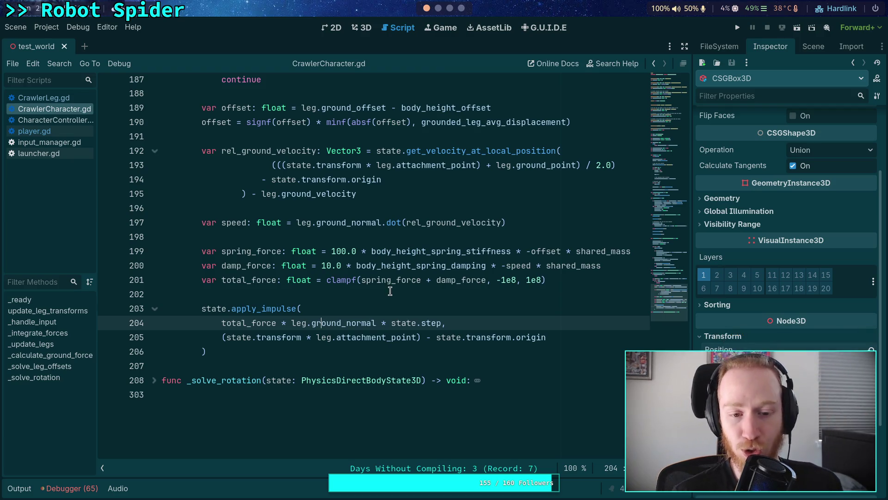
pyautogui.click(390, 291)
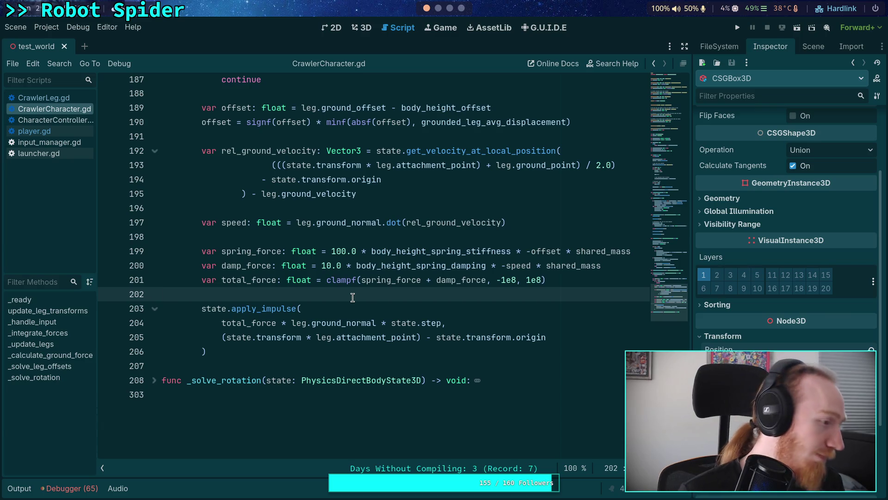
pyautogui.scroll(1, 429, 299)
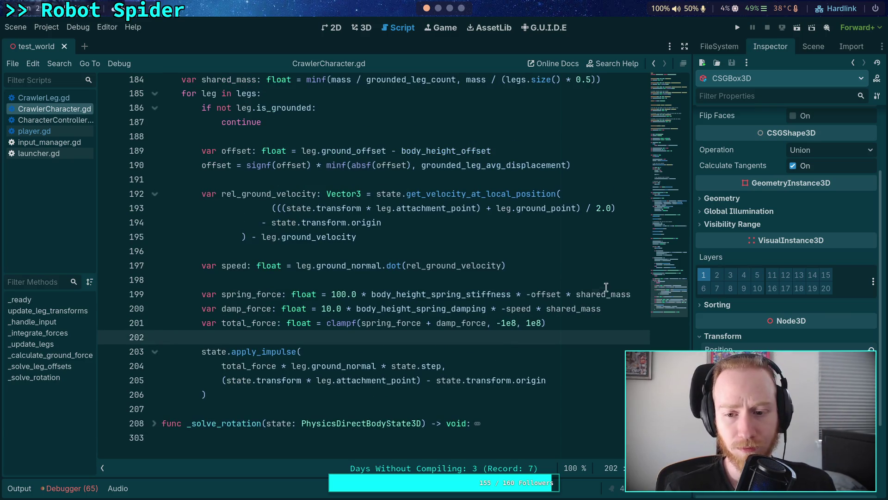
pyautogui.doubleClick(601, 294)
pyautogui.click(347, 279)
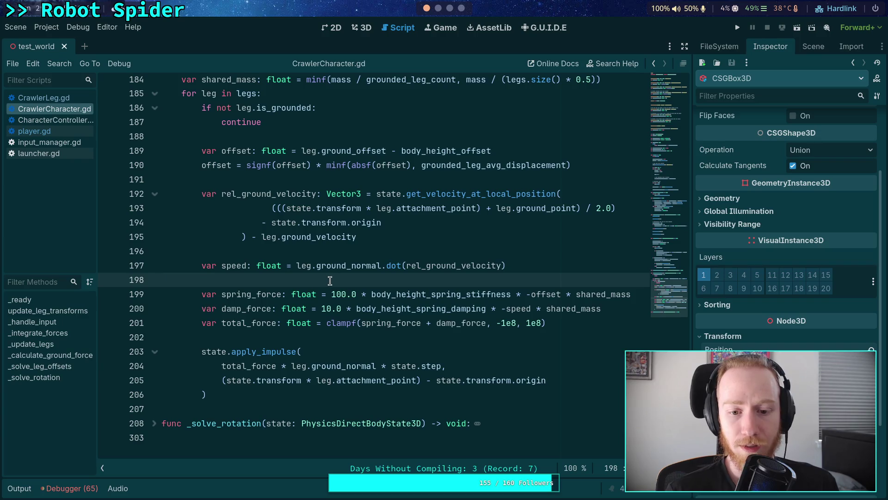
pyautogui.scroll(1, 331, 281)
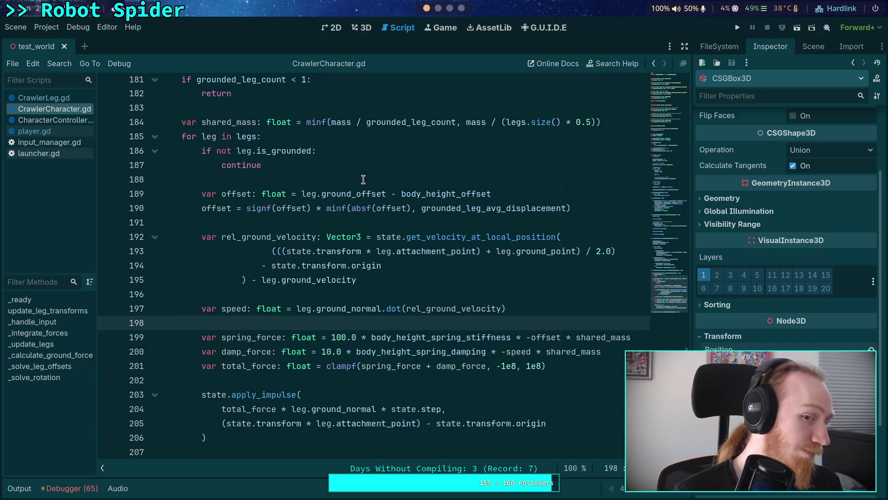
pyautogui.scroll(3, 761, 339)
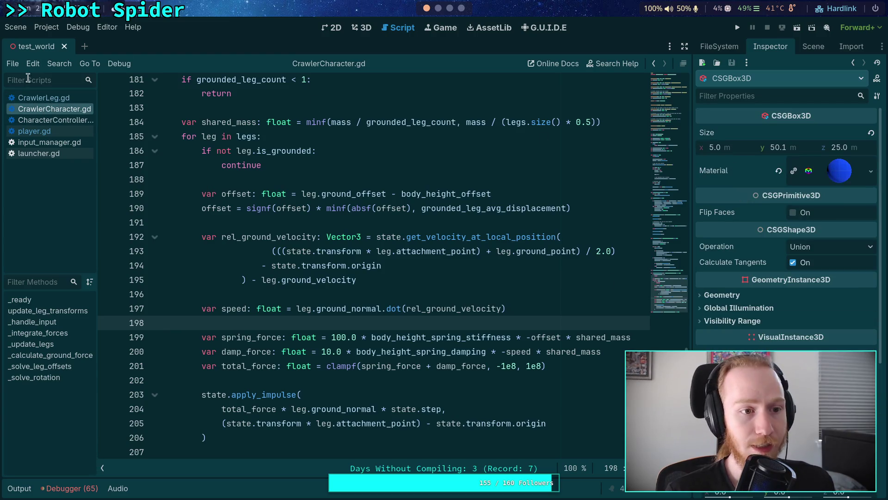
pyautogui.click(813, 46)
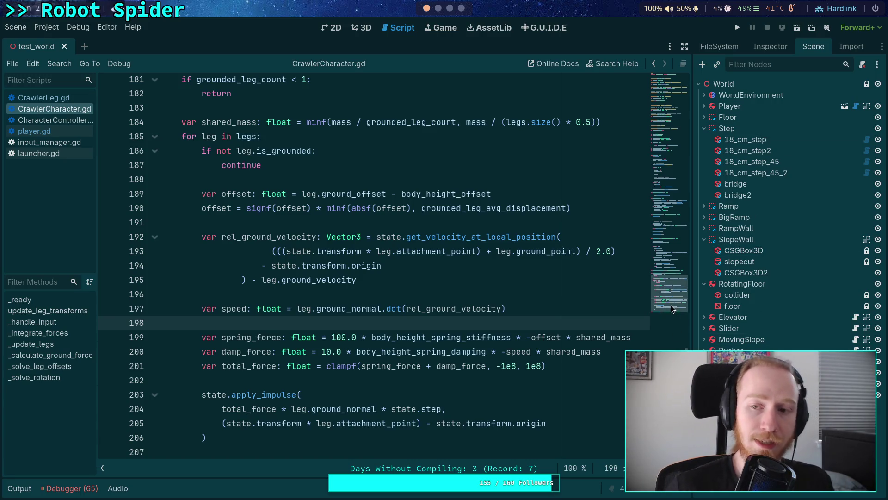
pyautogui.click(770, 46)
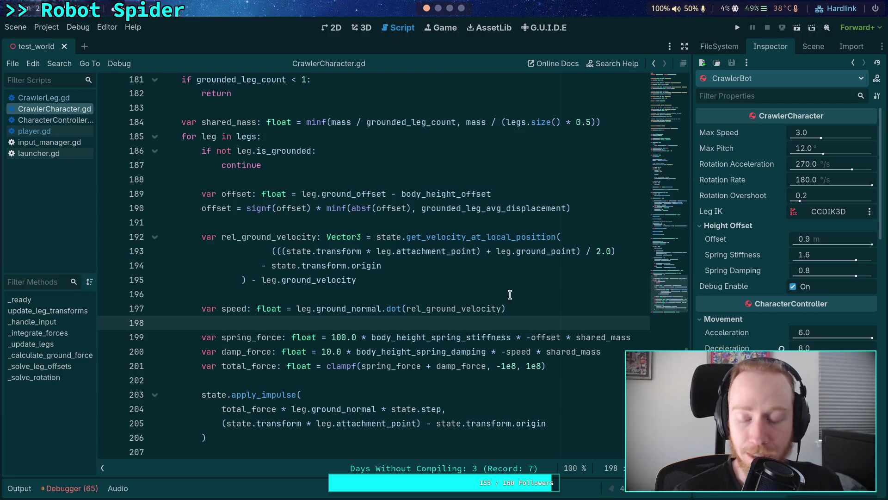
pyautogui.scroll(4, 662, 275)
pyautogui.moveTo(662, 275); pyautogui.dragTo(663, 296)
pyautogui.click(435, 333)
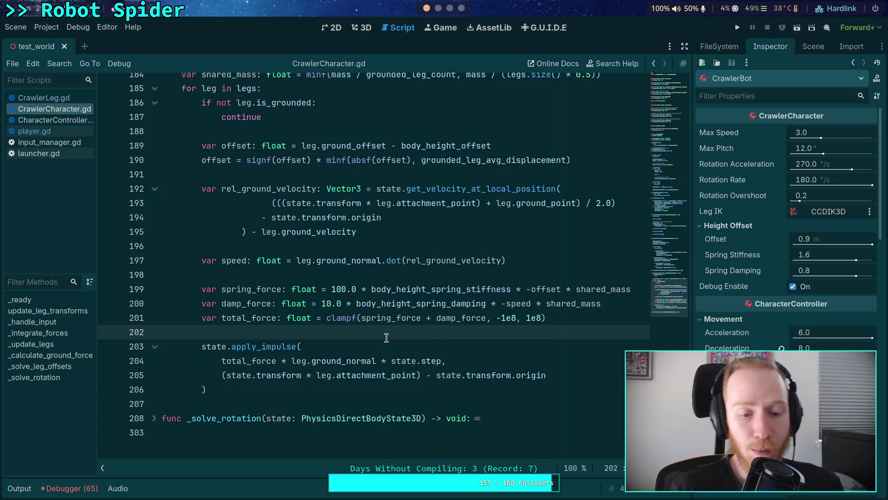
pyautogui.scroll(15, 370, 331)
pyautogui.scroll(3, 328, 325)
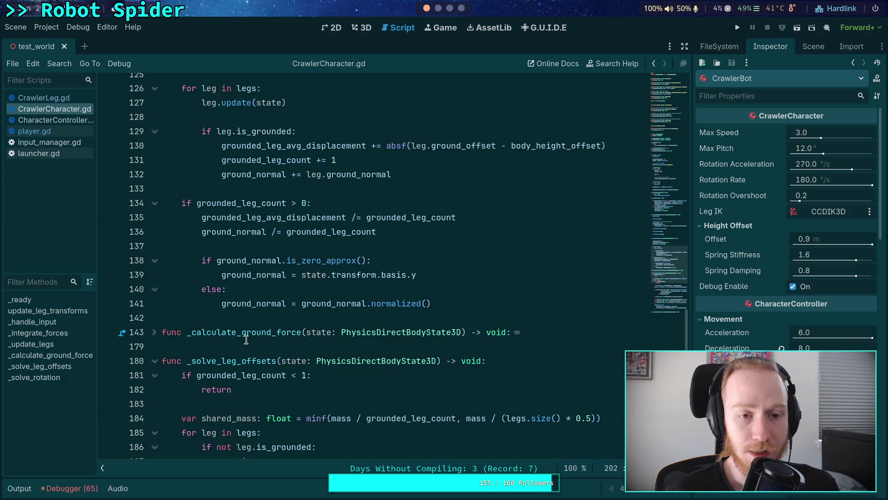
pyautogui.scroll(10, 246, 340)
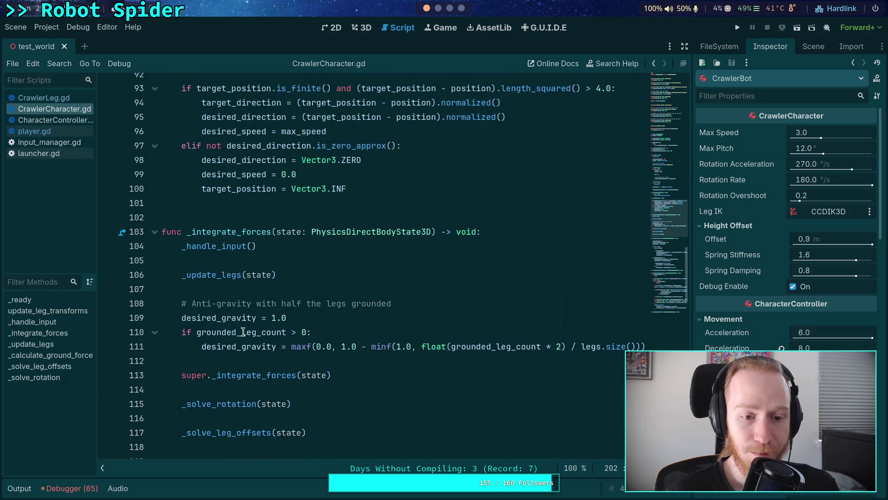
pyautogui.click(244, 332)
pyautogui.doubleClick(239, 346)
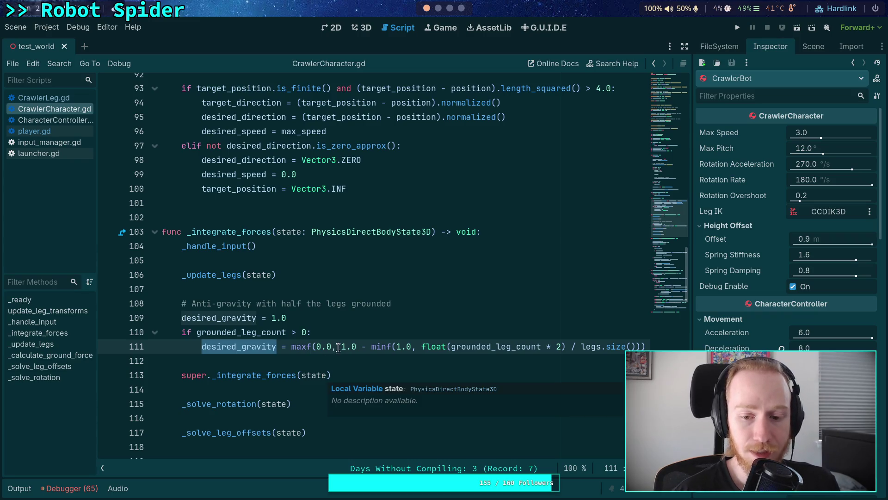
pyautogui.moveTo(692, 332); pyautogui.dragTo(706, 332)
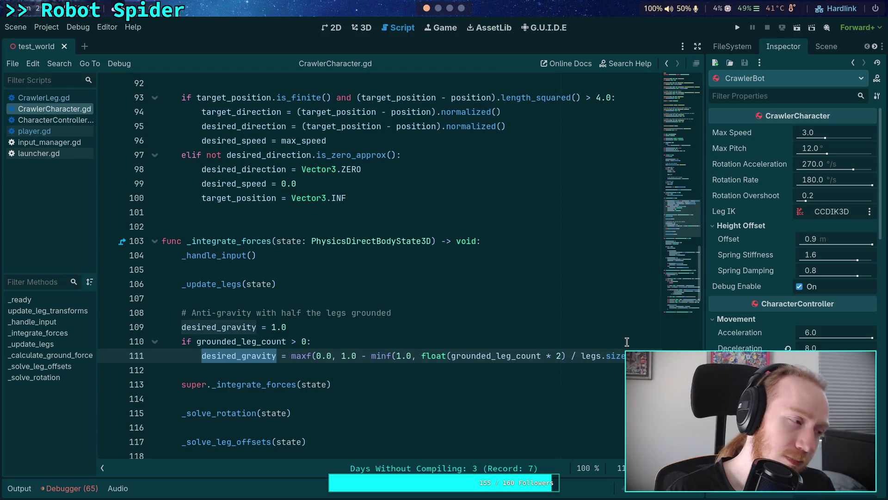
pyautogui.scroll(-13, 509, 354)
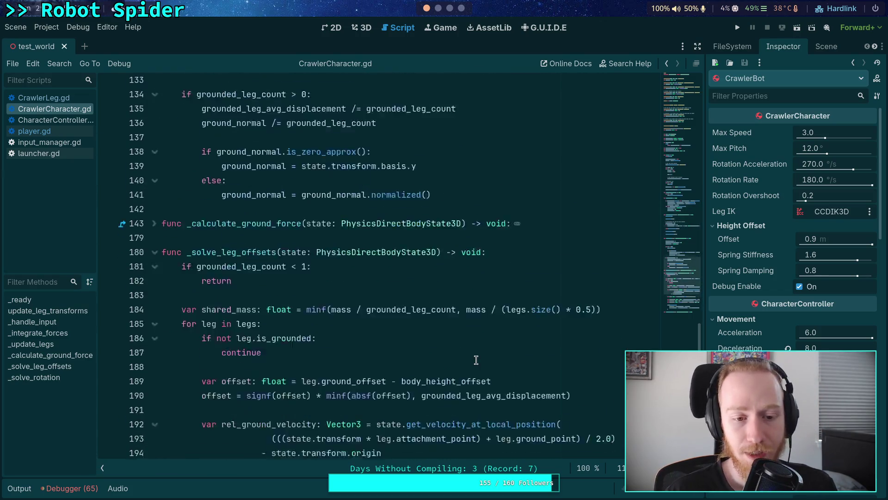
pyautogui.scroll(-18, 476, 360)
pyautogui.scroll(2, 486, 343)
pyautogui.click(262, 411)
pyautogui.click(268, 341)
pyautogui.scroll(1, 271, 341)
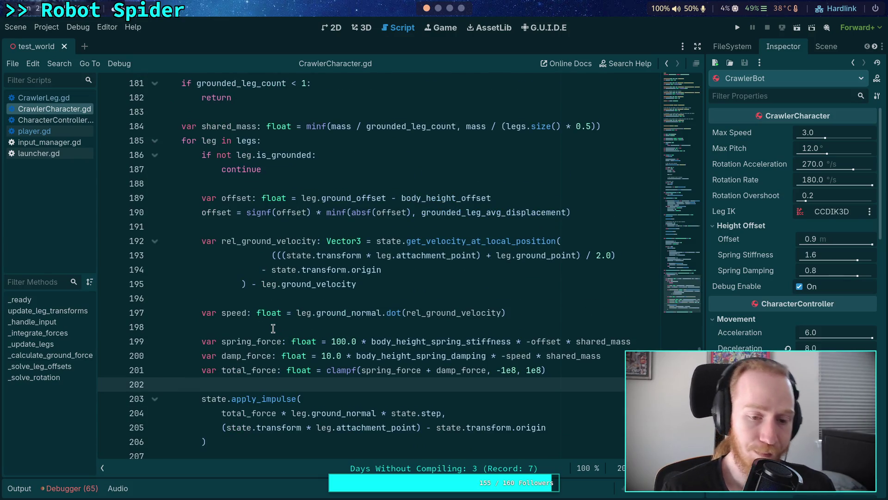
pyautogui.click(273, 329)
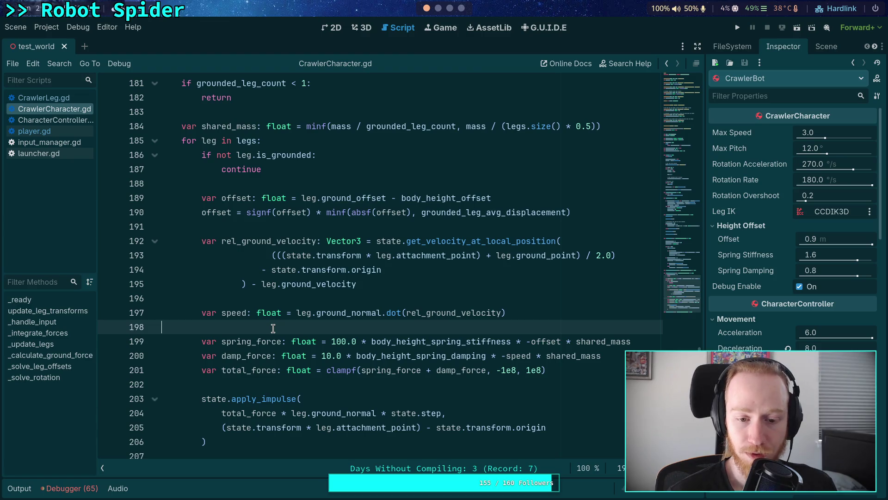
pyautogui.click(330, 416)
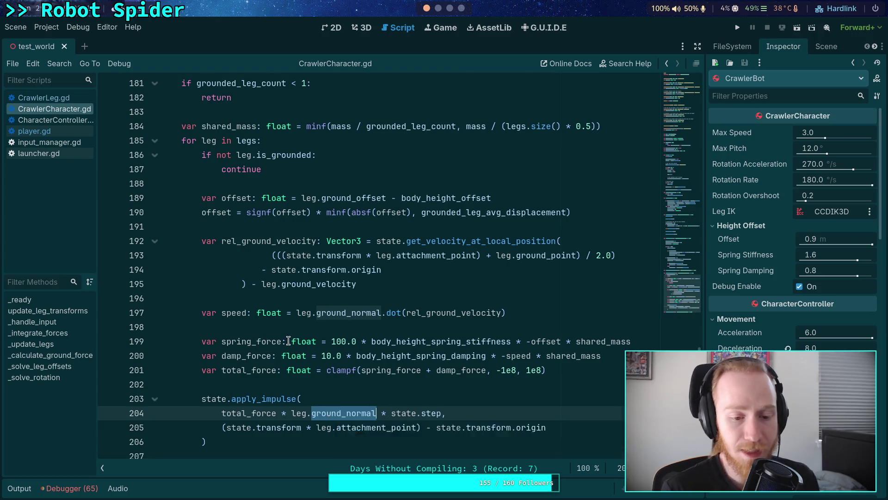
pyautogui.scroll(20, 277, 333)
pyautogui.scroll(6, 277, 334)
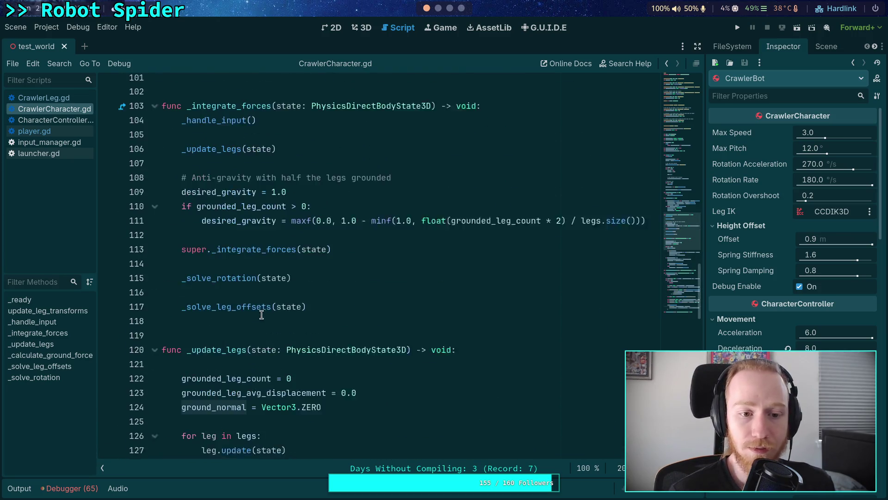
# Add pass under the grounded-leg check, comment out the desired_gravity line with #, and run the game.
pyautogui.click(201, 273)
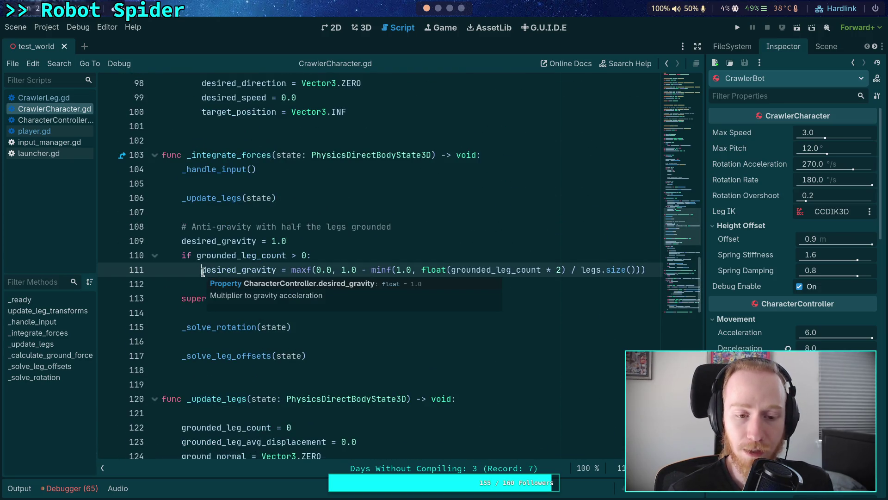
pyautogui.click(369, 256)
pyautogui.press('Return')
pyautogui.write('pass')
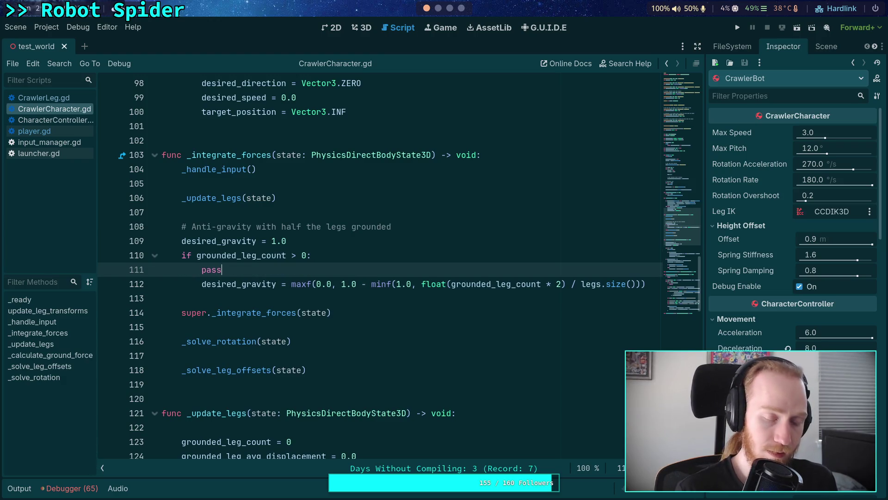
pyautogui.press('Down')
pyautogui.press('Home')
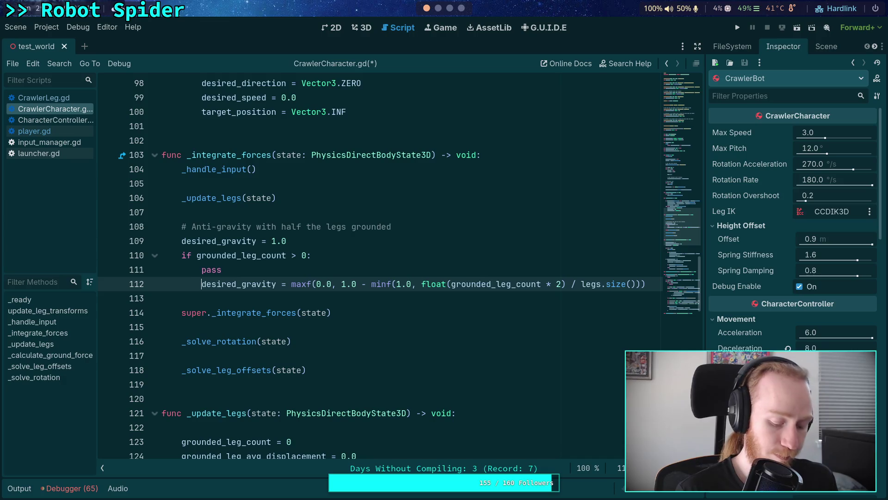
pyautogui.write('#')
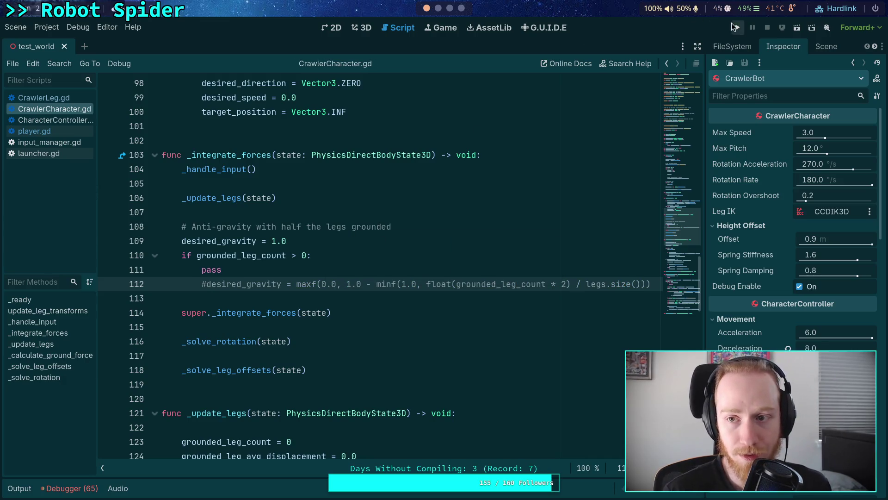
pyautogui.click(737, 27)
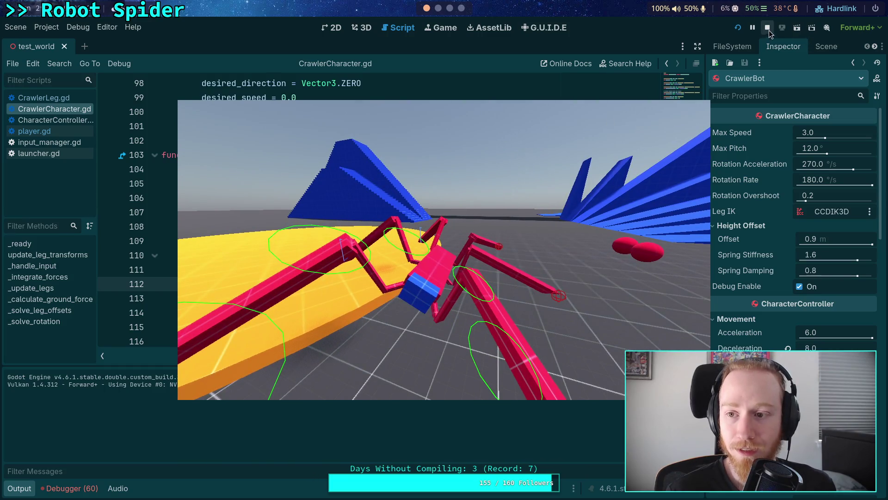
# Set Spring Stiffness to 1.8, then 1.9, saving and test-running the game after each.
pyautogui.click(768, 27)
pyautogui.click(839, 254)
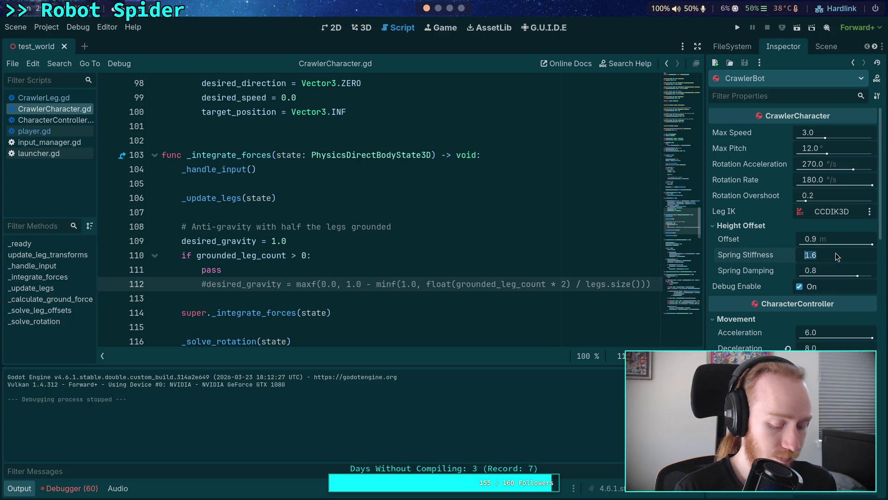
pyautogui.write('1.8')
pyautogui.press('Return')
pyautogui.hotkey('ctrl', 's')
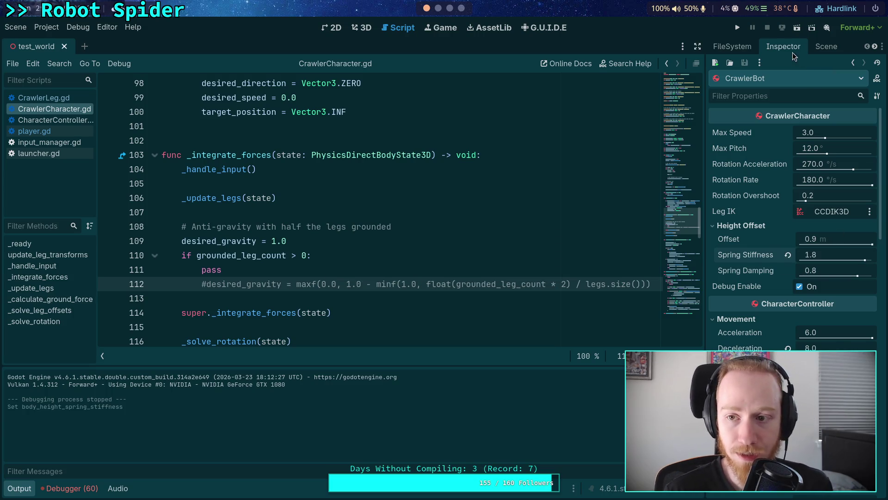
pyautogui.click(745, 28)
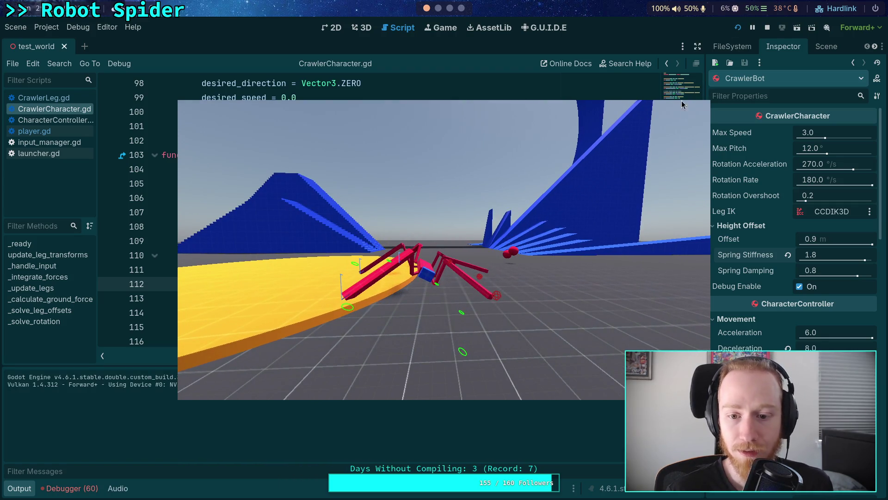
pyautogui.click(768, 27)
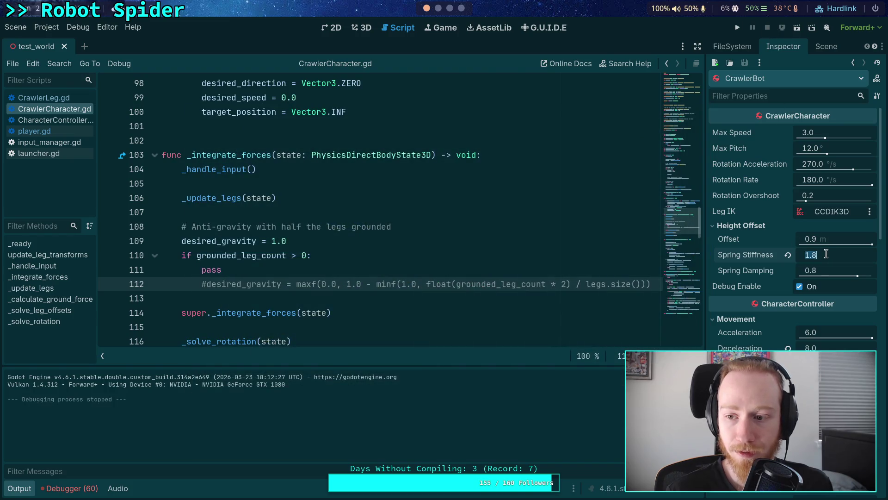
pyautogui.write('1.9')
pyautogui.press('Return')
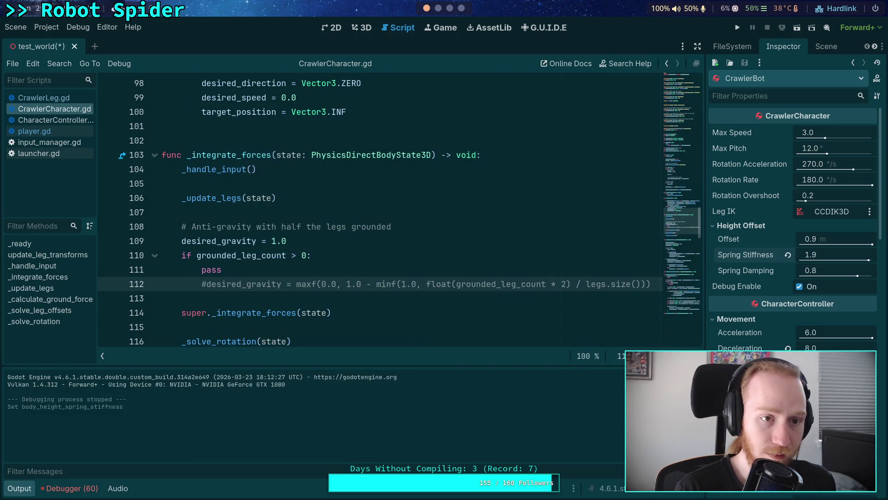
pyautogui.click(738, 28)
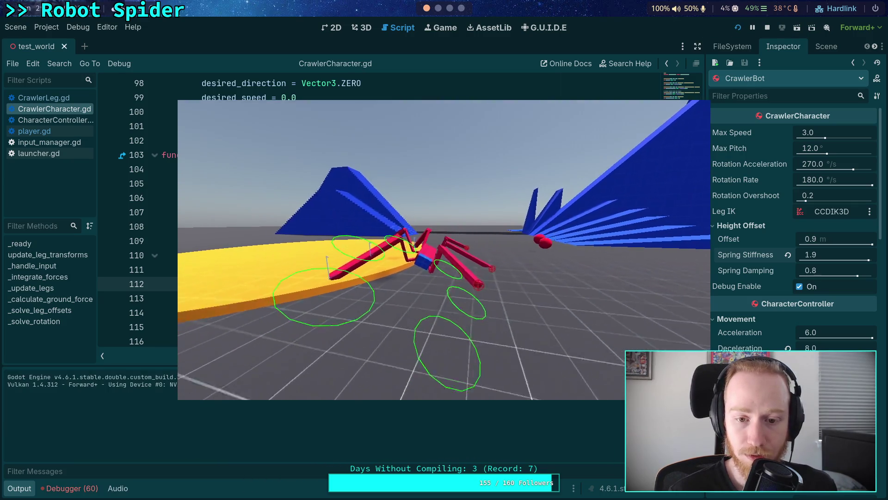
pyautogui.click(768, 28)
# Set Spring Stiffness to 2.0 and test it, framing the spider in the 3D view before re-running.
pyautogui.click(833, 255)
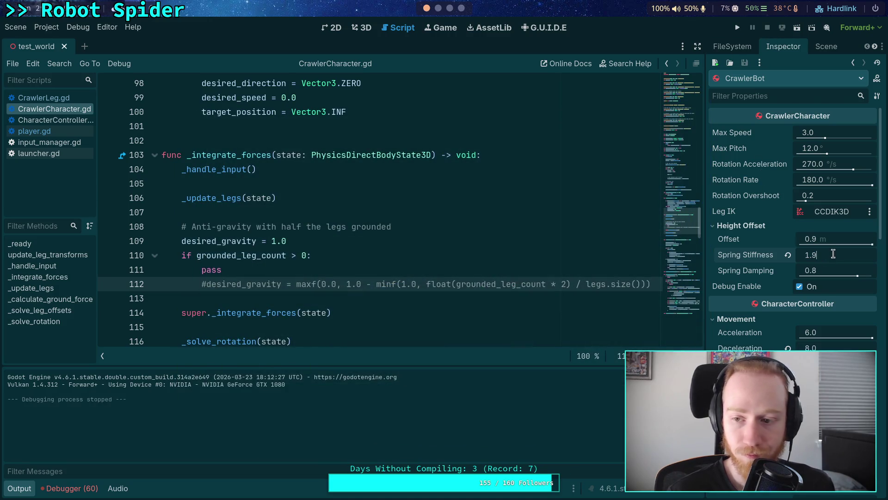
pyautogui.press('BackSpace')
pyautogui.press('BackSpace')
pyautogui.press('BackSpace')
pyautogui.write('0')
pyautogui.press('Return')
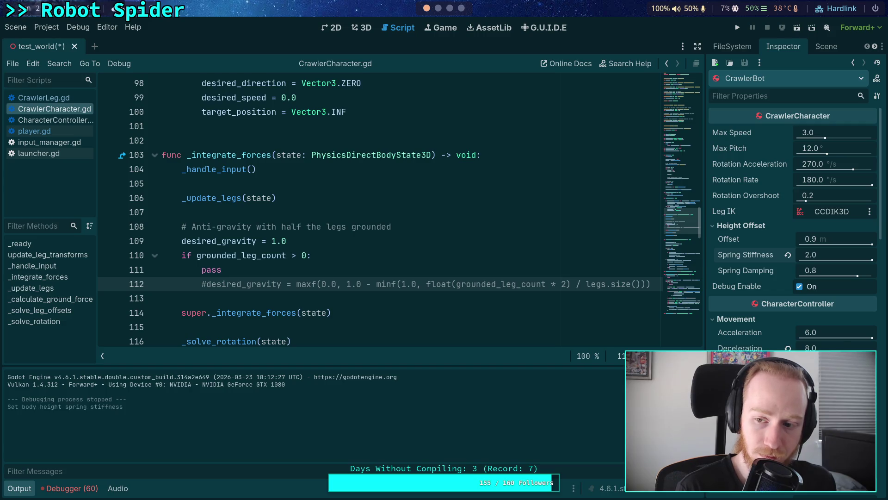
pyautogui.click(738, 28)
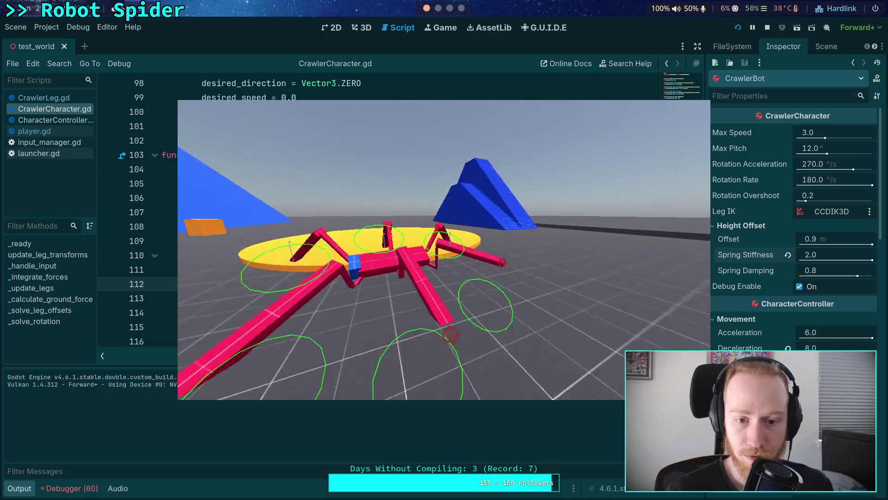
pyautogui.click(768, 28)
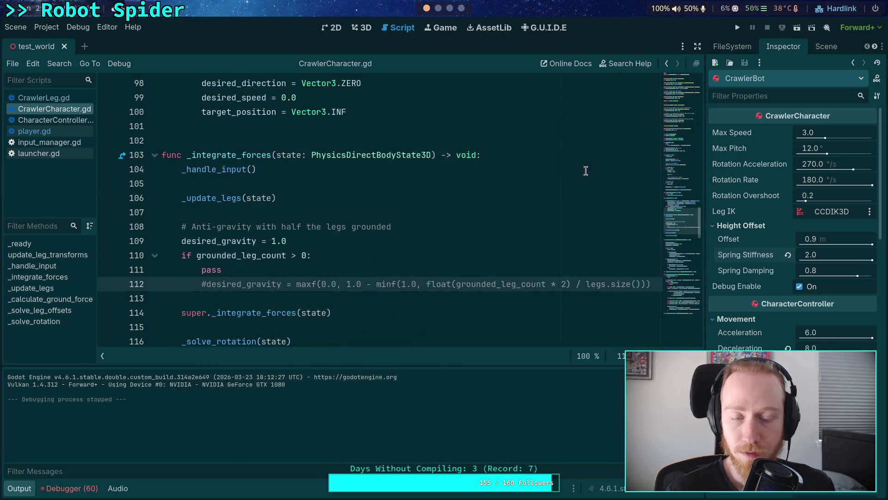
pyautogui.click(363, 29)
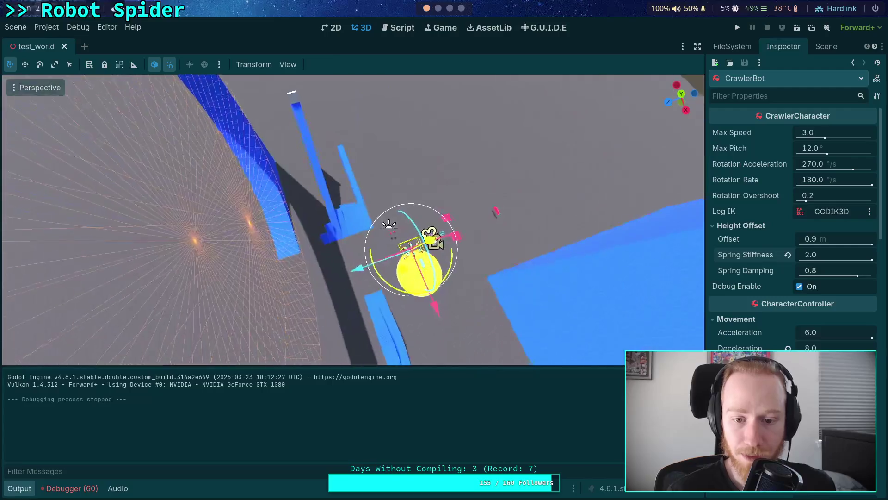
pyautogui.press('f')
pyautogui.moveTo(352, 190)
pyautogui.mouseDown()
pyautogui.moveTo(290, 191)
pyautogui.moveTo(350, 193)
pyautogui.mouseUp()
pyautogui.press('F5')
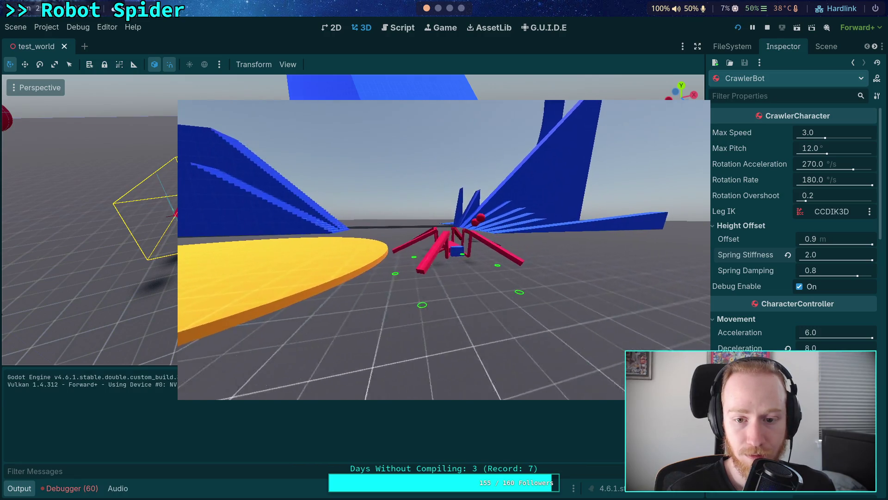
pyautogui.click(767, 27)
# Set Spring Stiffness to 2.1, then 2.2, test-running the game after each.
pyautogui.click(829, 254)
pyautogui.write('2.1')
pyautogui.press('Return')
pyautogui.press('F5')
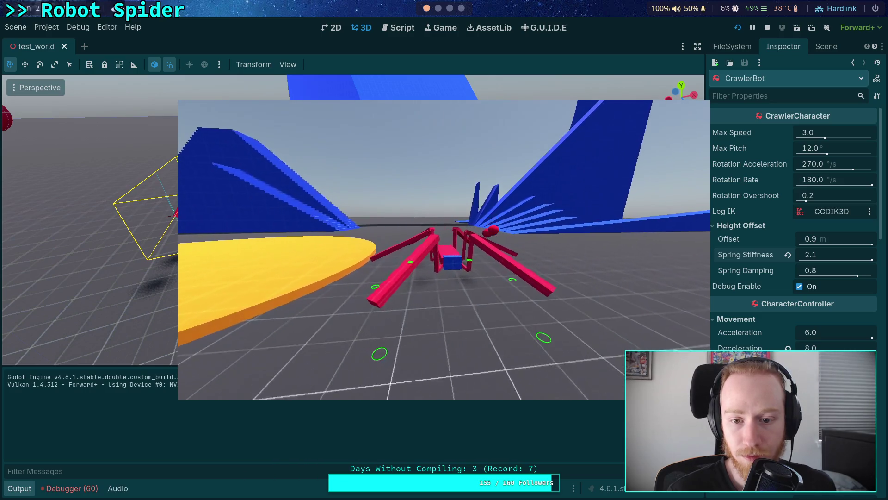
pyautogui.click(768, 27)
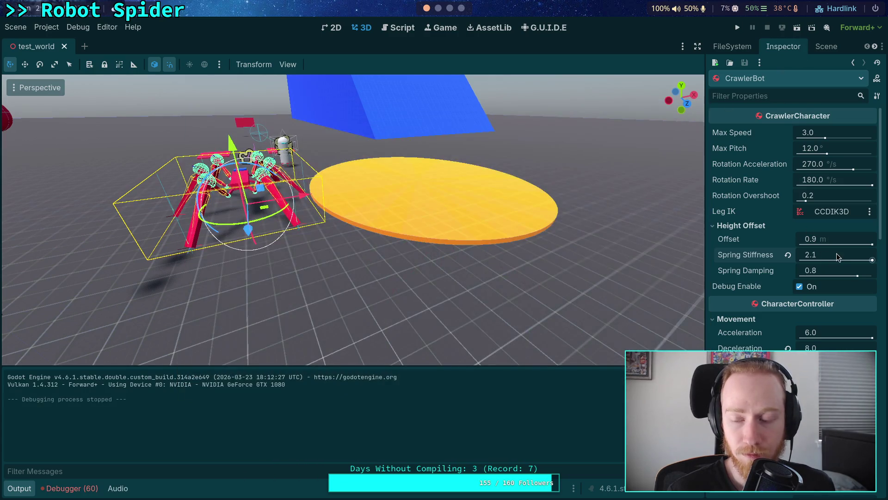
pyautogui.click(837, 253)
pyautogui.write('2.2')
pyautogui.press('Return')
pyautogui.click(740, 28)
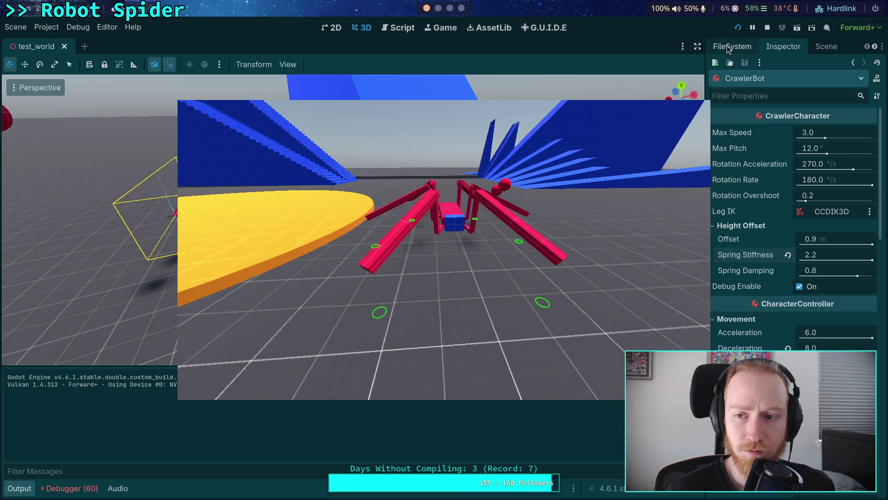
pyautogui.click(767, 28)
# Set Spring Damping to 1.0 and Spring Stiffness to 2.3, test-running after each change.
pyautogui.click(841, 273)
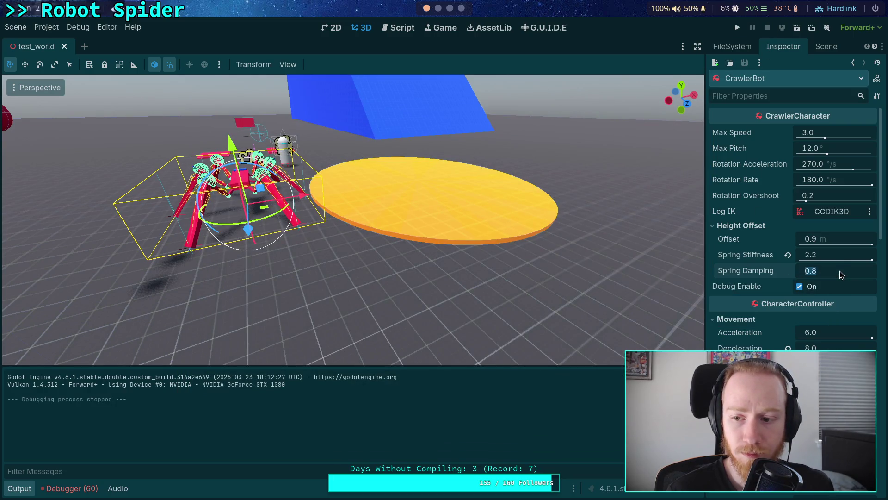
pyautogui.write('1')
pyautogui.press('F5')
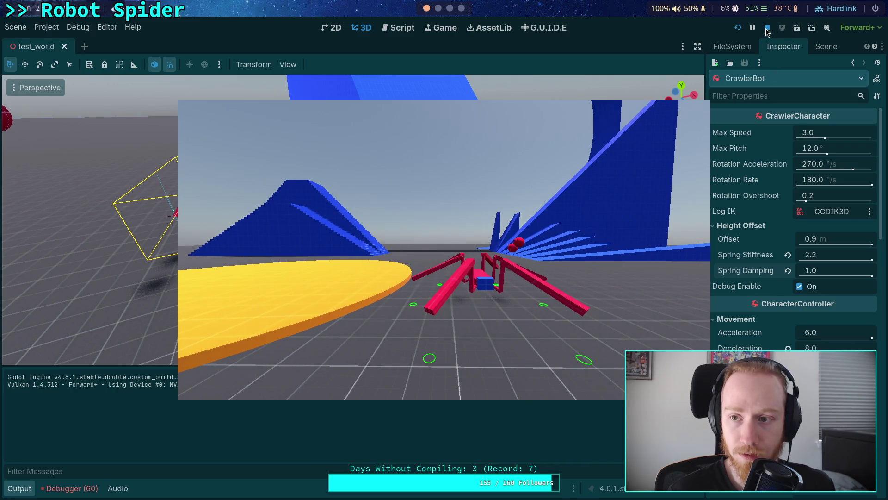
pyautogui.click(766, 28)
pyautogui.click(832, 274)
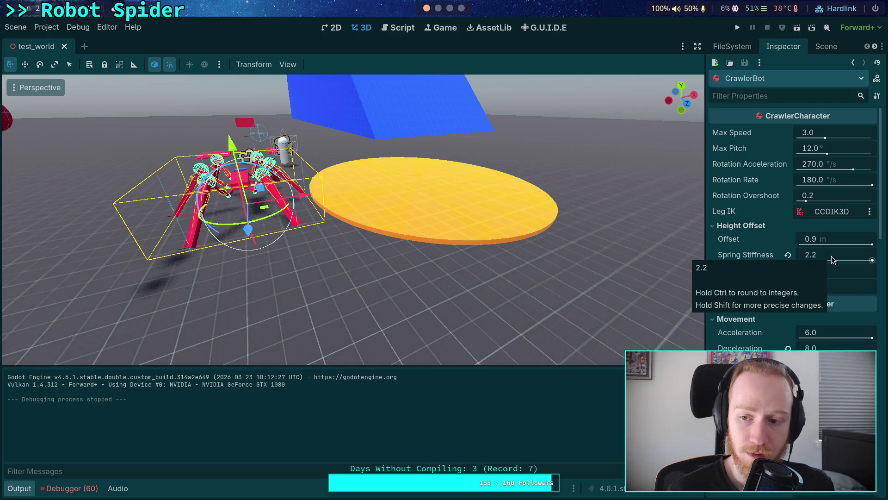
pyautogui.click(832, 259)
pyautogui.write('2.3')
pyautogui.press('Return')
pyautogui.press('F5')
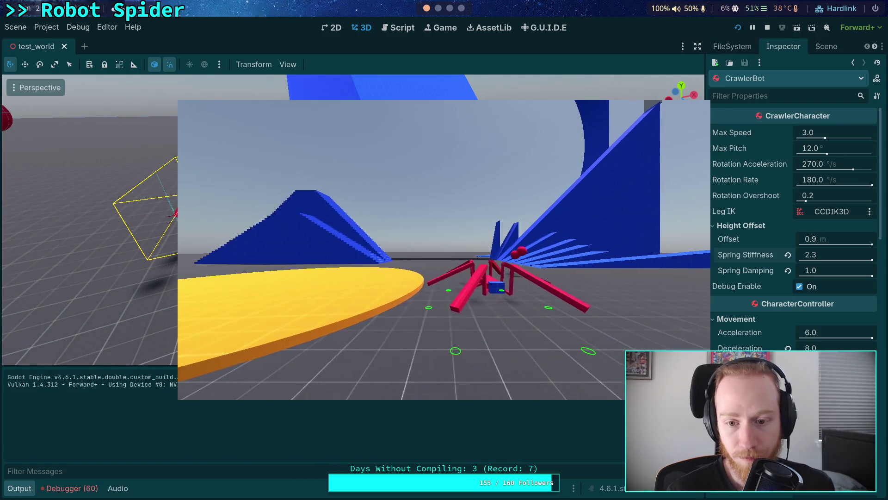
pyautogui.click(768, 28)
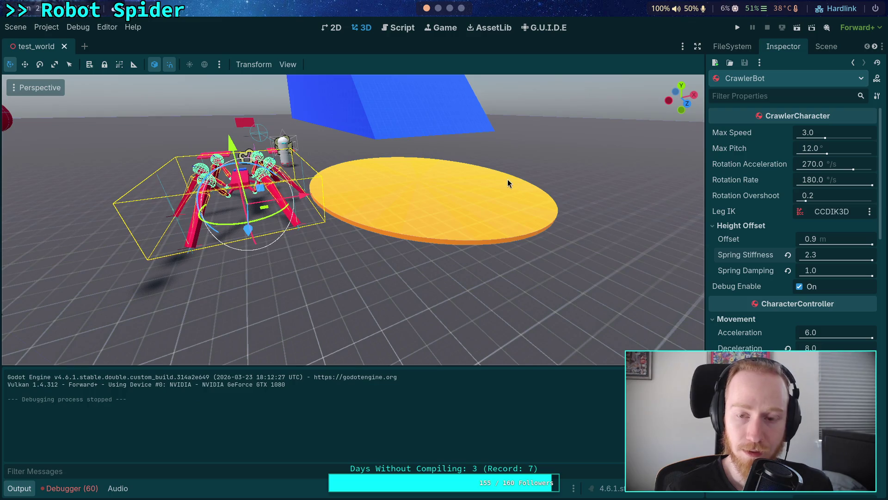
# Open the instanced Player scene and review the spring_cast node's stiffness and damping in the Inspector.
pyautogui.click(283, 144)
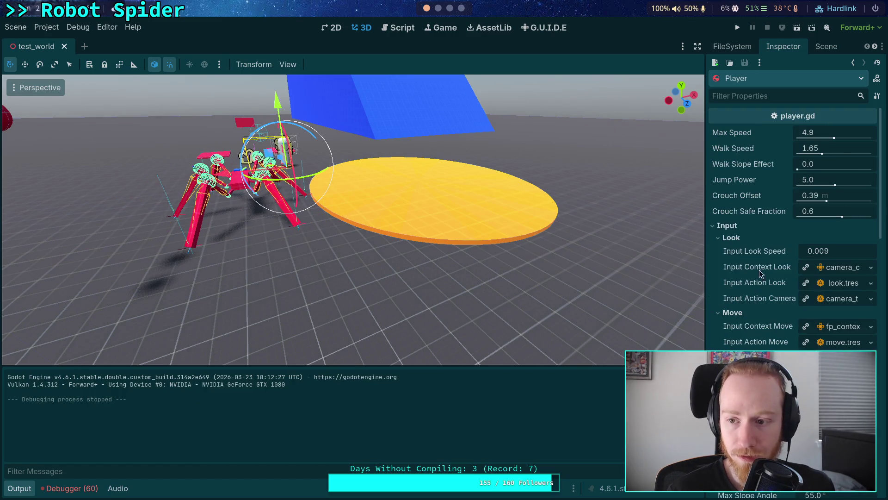
pyautogui.scroll(-5, 761, 273)
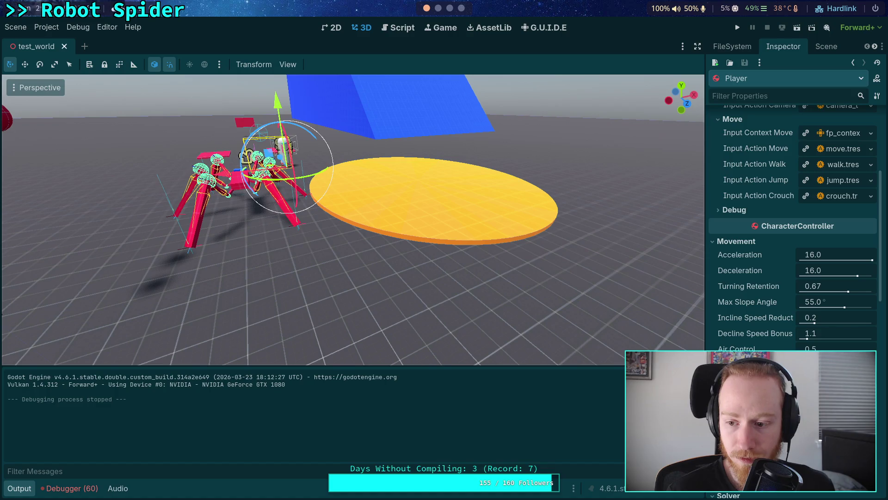
pyautogui.click(410, 408)
pyautogui.click(827, 47)
pyautogui.click(845, 107)
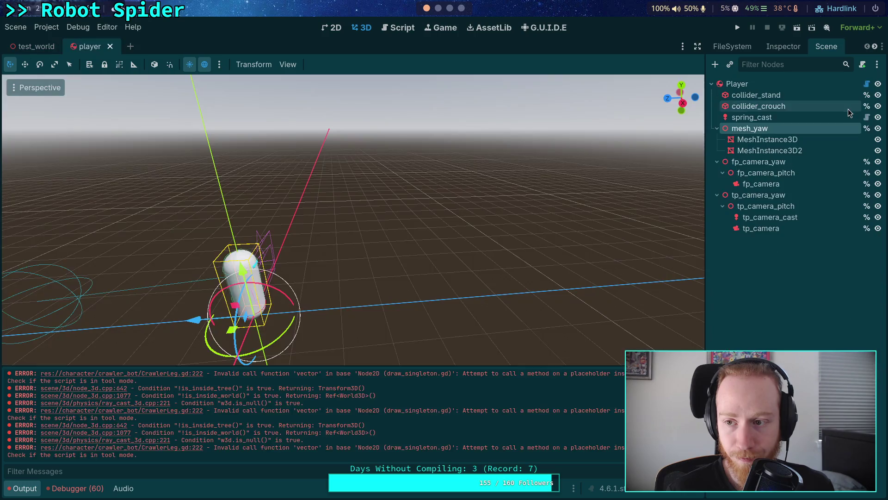
pyautogui.click(762, 119)
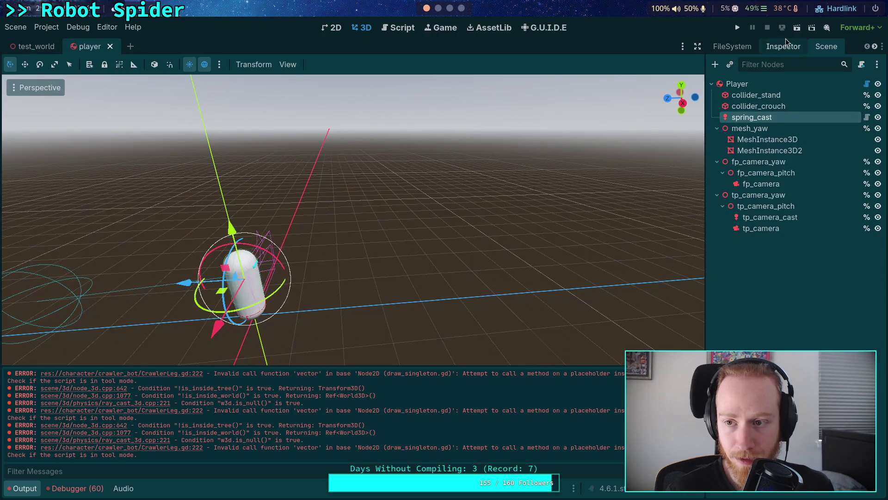
pyautogui.click(783, 46)
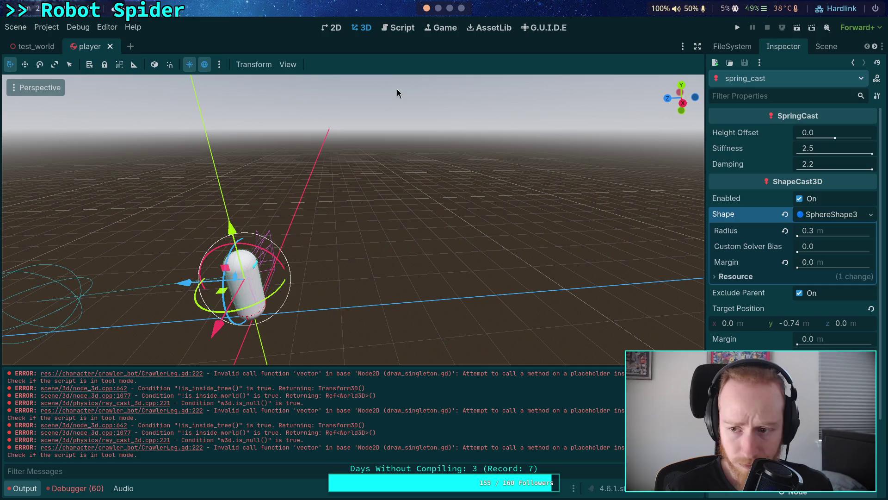
# Close the player scene and bring up the test_world node tree in the Scene dock.
pyautogui.click(110, 46)
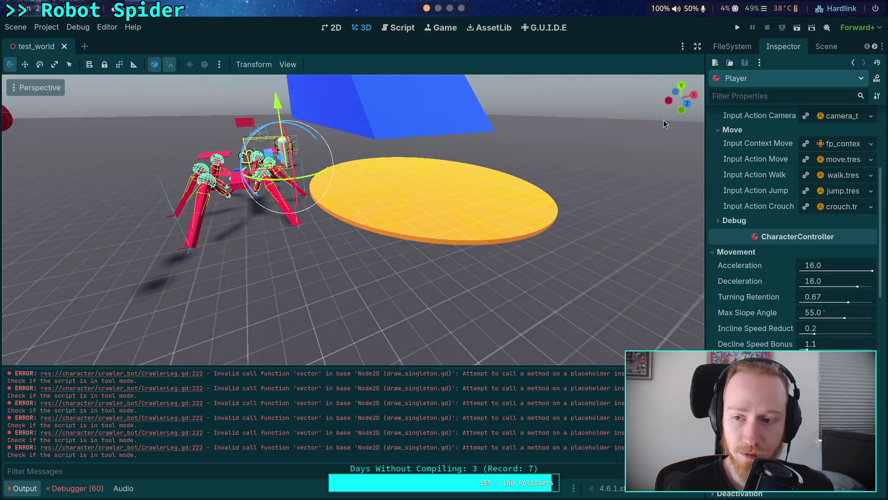
pyautogui.scroll(5, 781, 282)
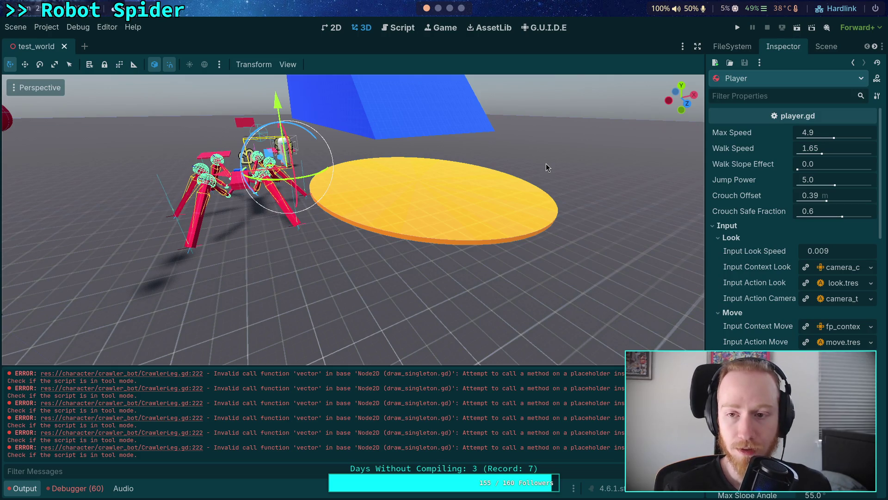
pyautogui.click(827, 46)
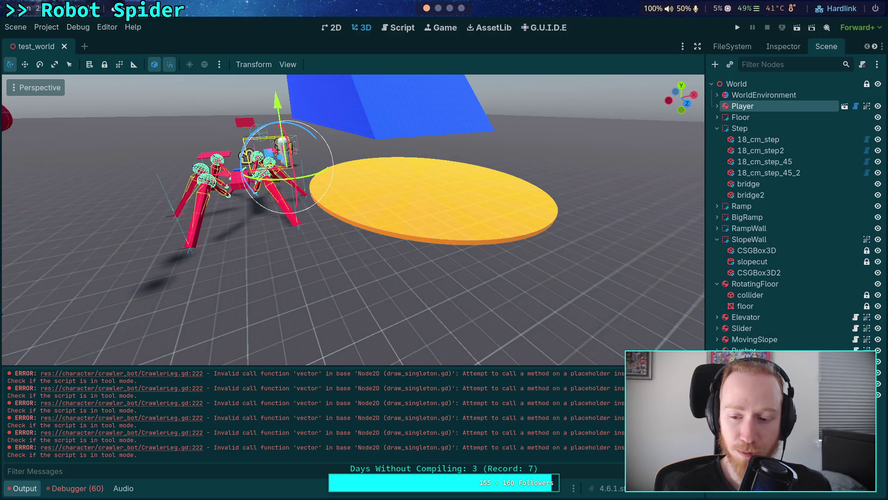
# Select CrawlerBot, set its Spring Stiffness to 2.4, save, and test-run the game.
pyautogui.click(778, 60)
pyautogui.click(779, 47)
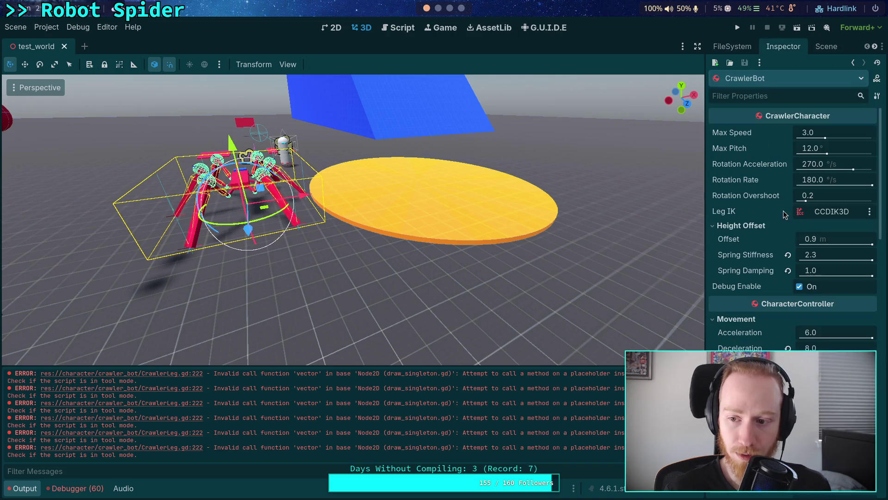
pyautogui.click(836, 255)
pyautogui.write('2.3')
pyautogui.press('BackSpace')
pyautogui.write('4')
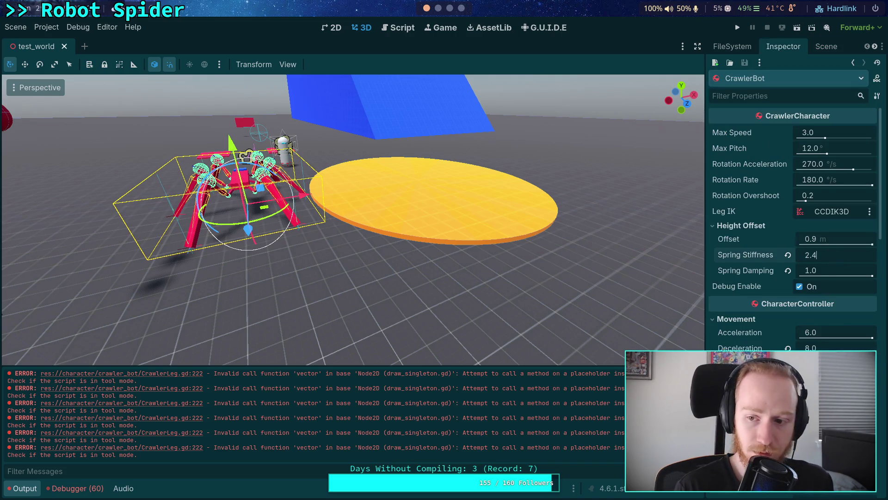
pyautogui.press('Return')
pyautogui.hotkey('ctrl', 's')
pyautogui.press('F5')
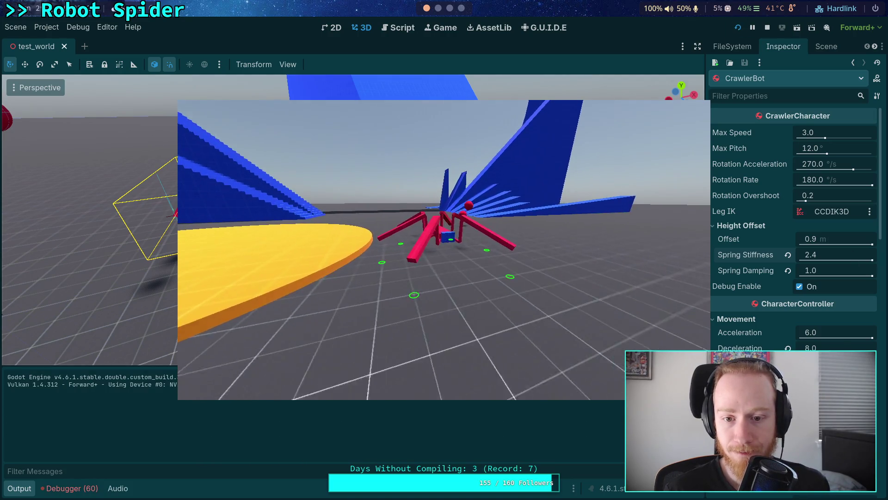
pyautogui.click(770, 27)
# Raise Spring Stiffness to 2.5, save, and run another test.
pyautogui.click(837, 255)
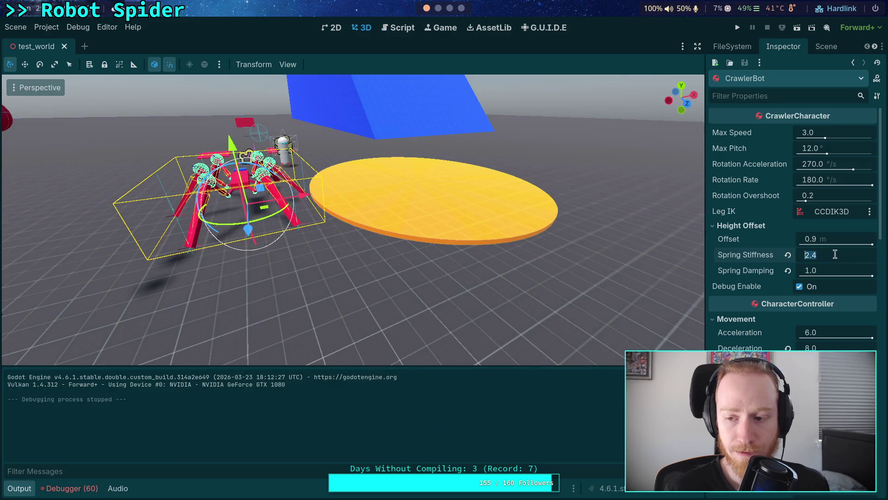
pyautogui.press('BackSpace')
pyautogui.write('5')
pyautogui.press('Return')
pyautogui.hotkey('ctrl', 's')
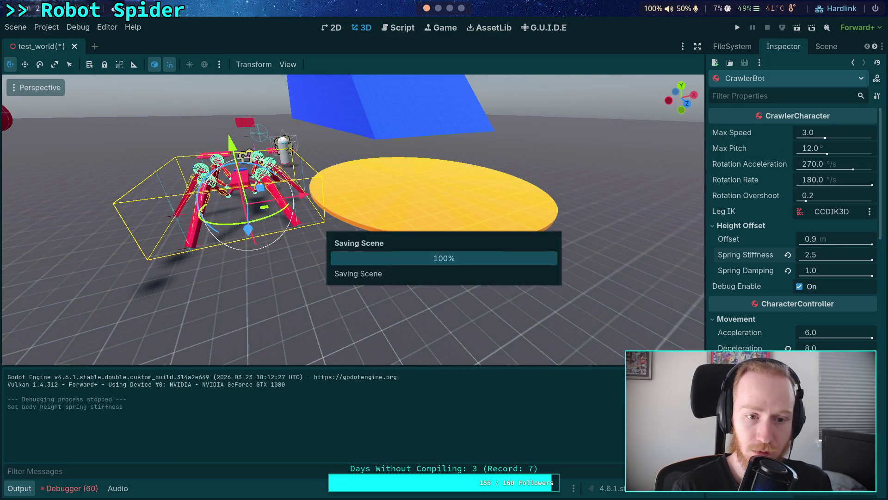
pyautogui.click(742, 26)
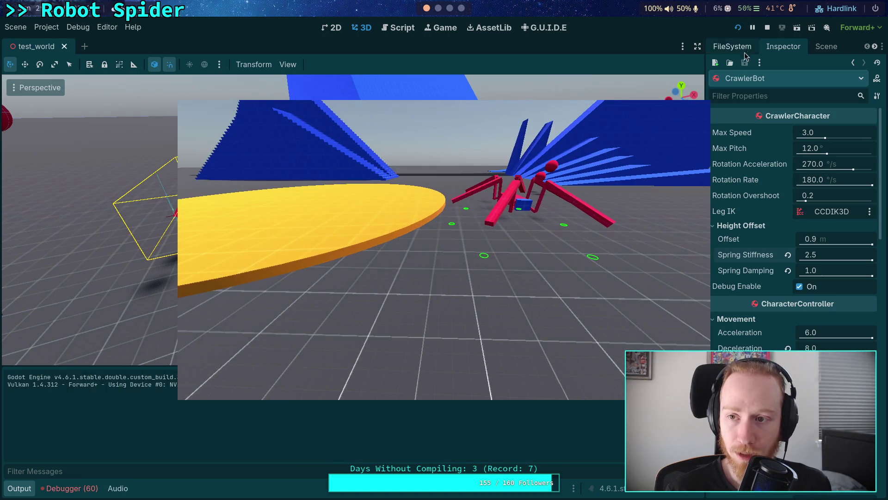
pyautogui.click(767, 27)
# Lower the crawler bot slightly on the vertical axis, then test-run the game again.
pyautogui.scroll(5, 89, 316)
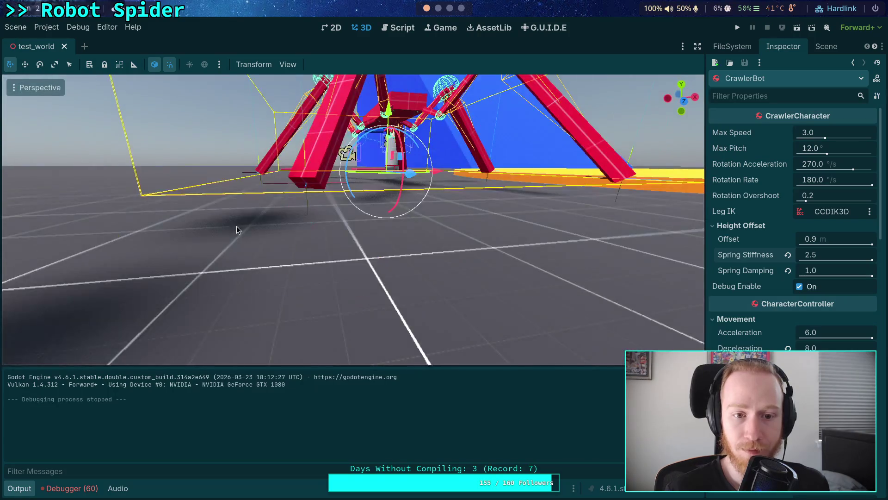
pyautogui.moveTo(388, 116); pyautogui.dragTo(388, 131)
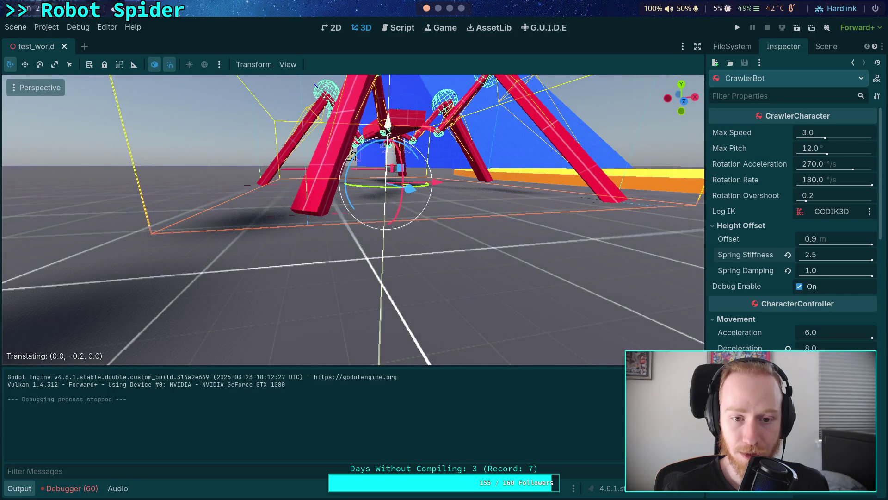
pyautogui.moveTo(351, 155); pyautogui.dragTo(352, 155)
pyautogui.rightClick(351, 155)
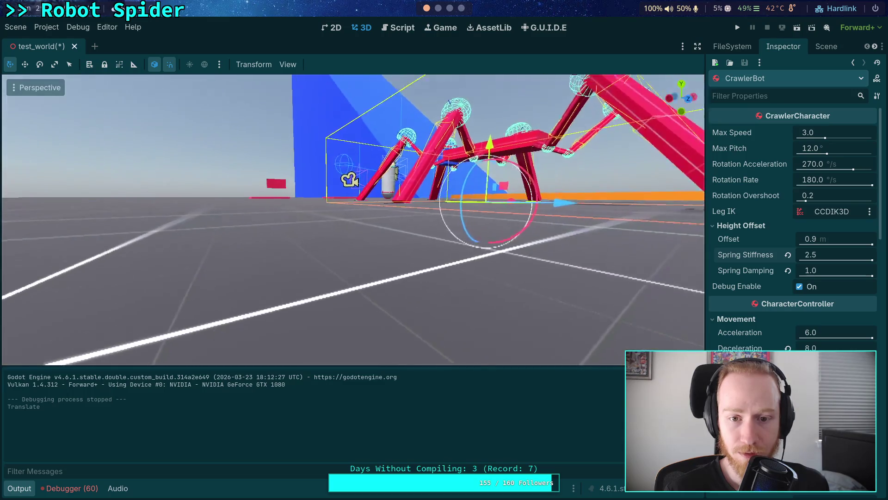
pyautogui.press('w')
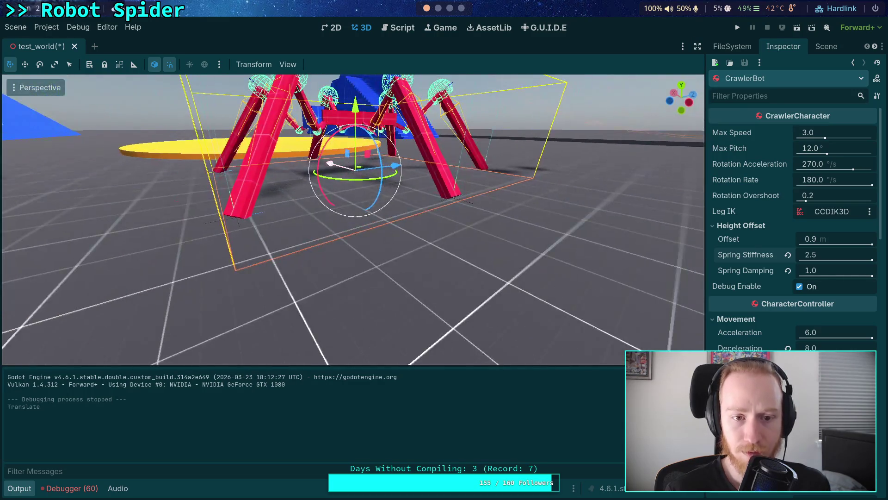
pyautogui.click(739, 27)
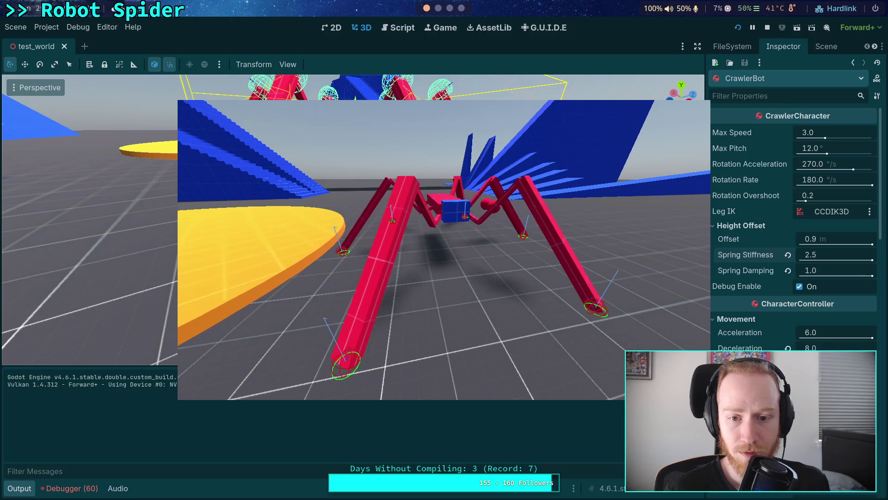
pyautogui.click(769, 27)
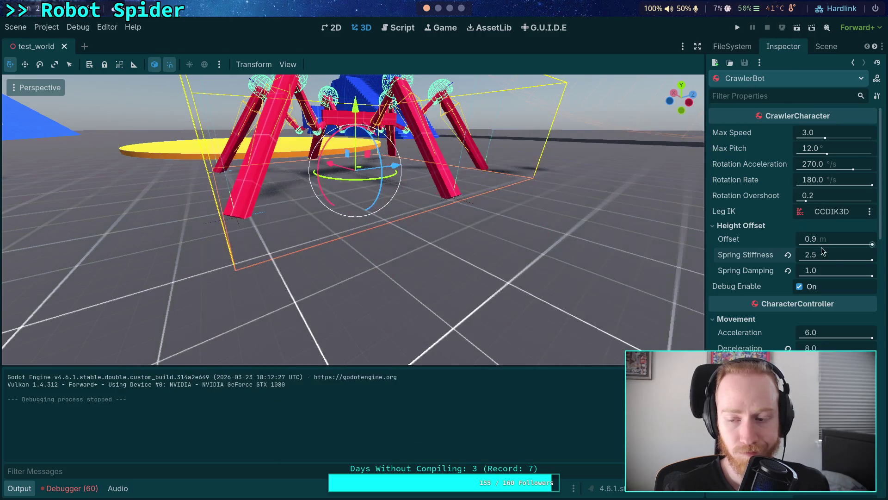
# Test the crawler with Spring Stiffness at 2.2.
pyautogui.click(846, 256)
pyautogui.write('2.2')
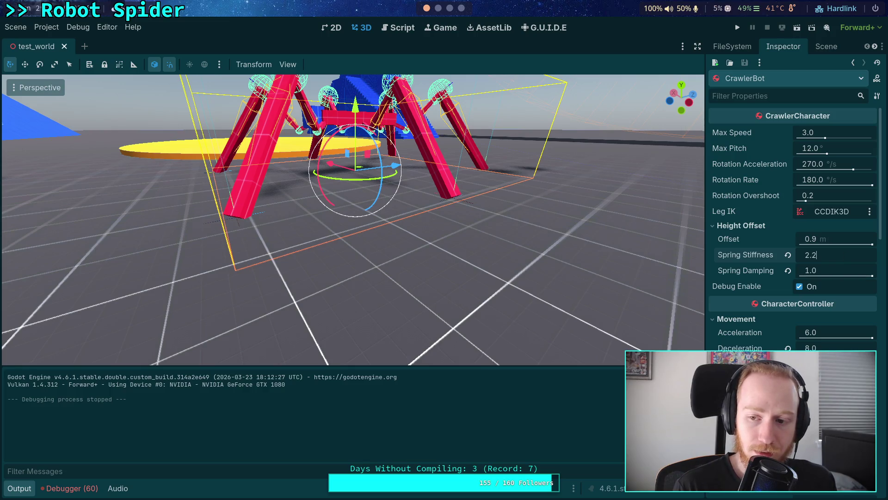
pyautogui.click(740, 28)
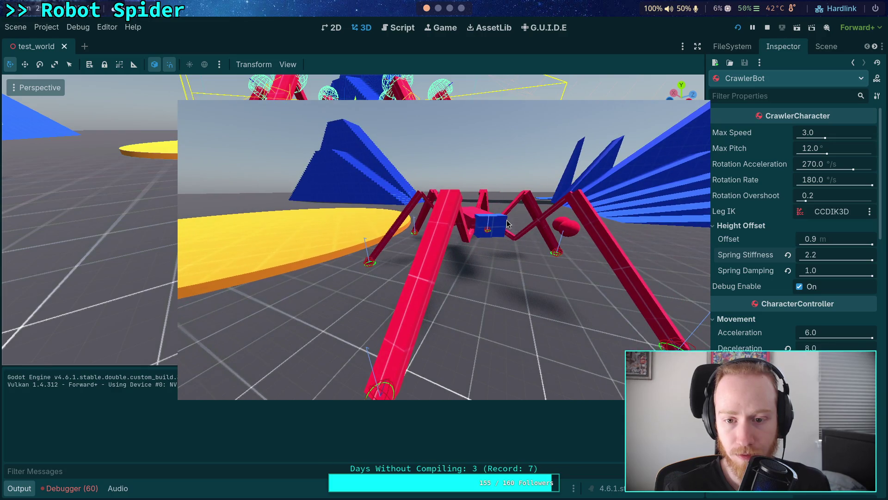
pyautogui.click(767, 28)
# Set Spring Stiffness to 1.6 and Spring Damping to 0.8, then save the scene.
pyautogui.click(823, 250)
pyautogui.write('1.6')
pyautogui.press('Tab')
pyautogui.write('0.8')
pyautogui.press('Return')
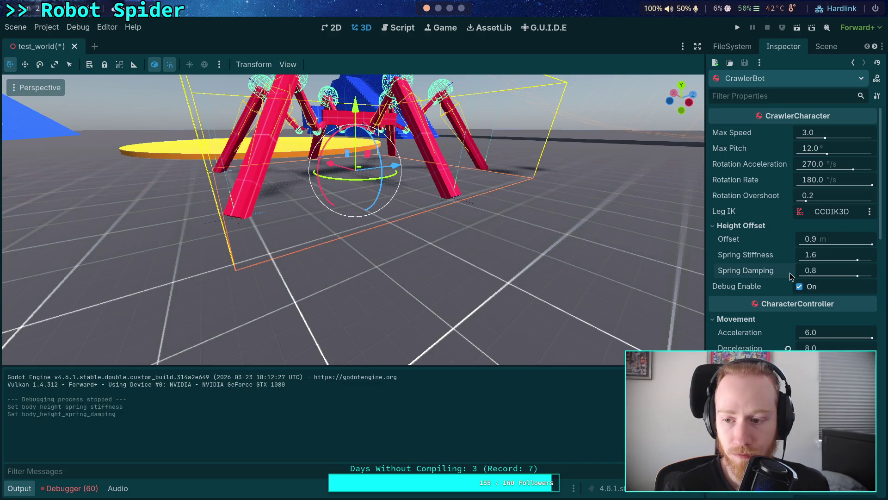
pyautogui.hotkey('ctrl', 's')
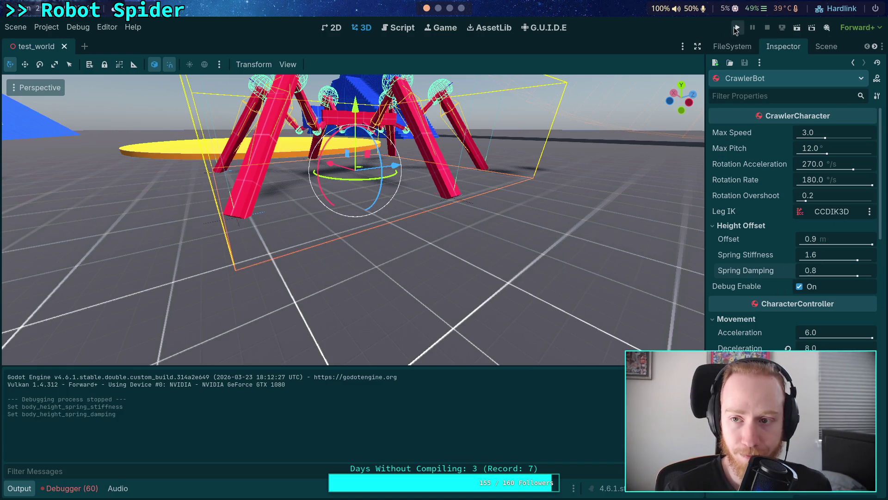
# Test-run the crawler at stiffness 1.6 and damping 0.8, then collapse the Output panel.
pyautogui.click(737, 28)
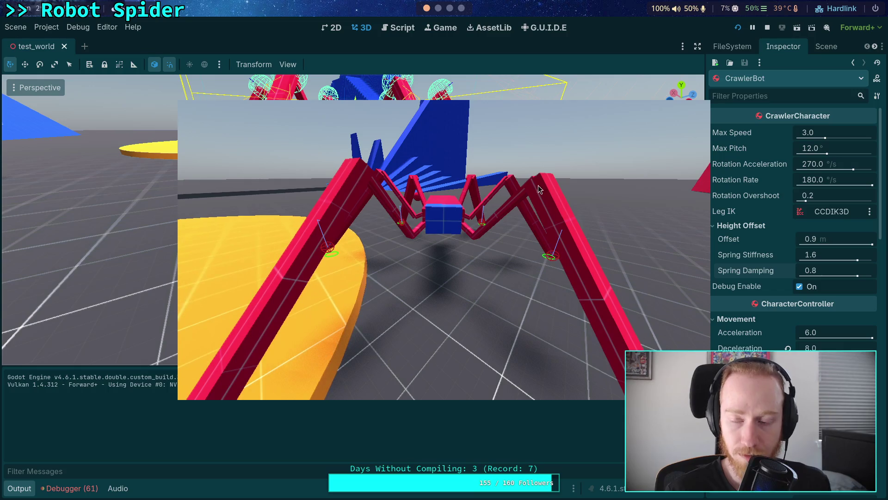
pyautogui.click(768, 27)
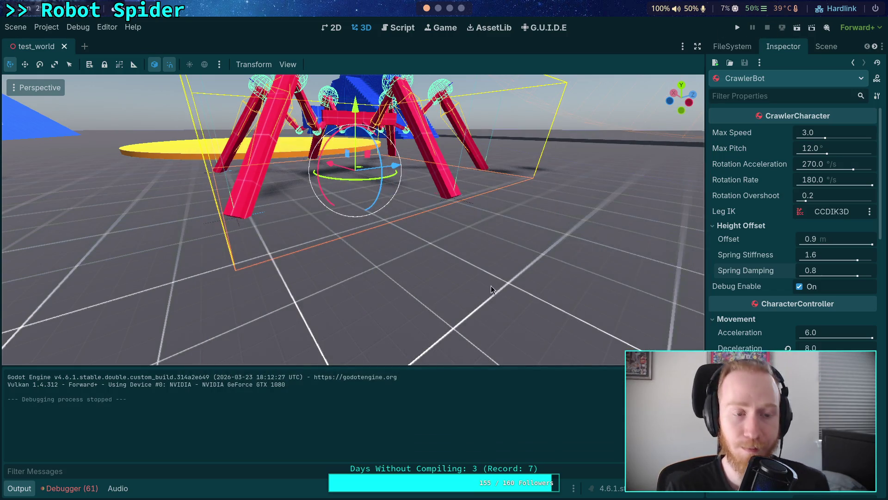
pyautogui.click(19, 488)
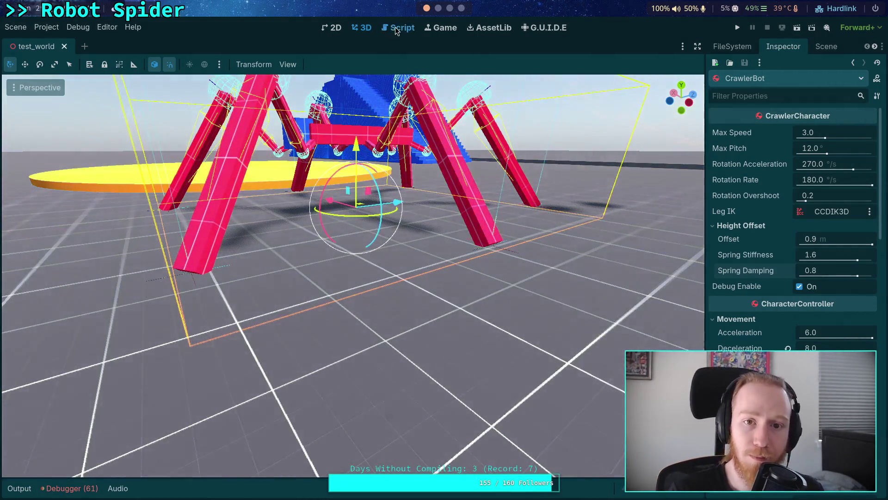
# Switch to CrawlerCharacter.gd in the Script workspace and go to line 110's grounded_leg_count check.
pyautogui.click(398, 27)
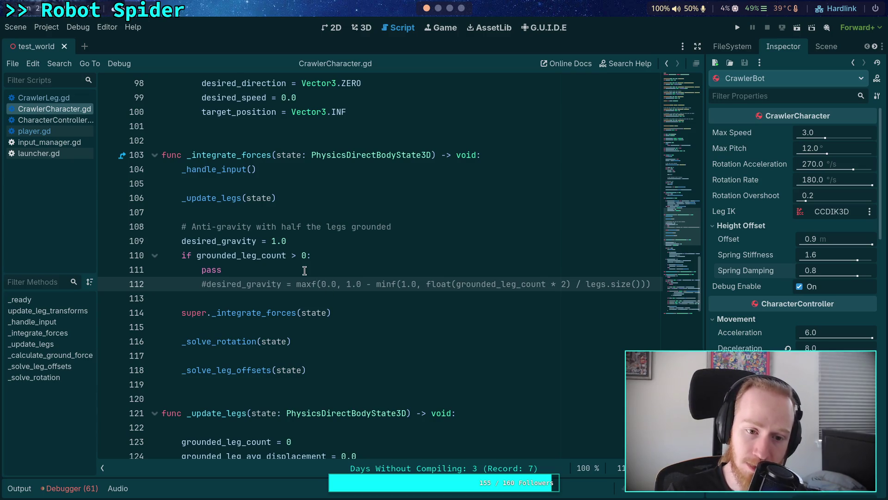
pyautogui.click(330, 262)
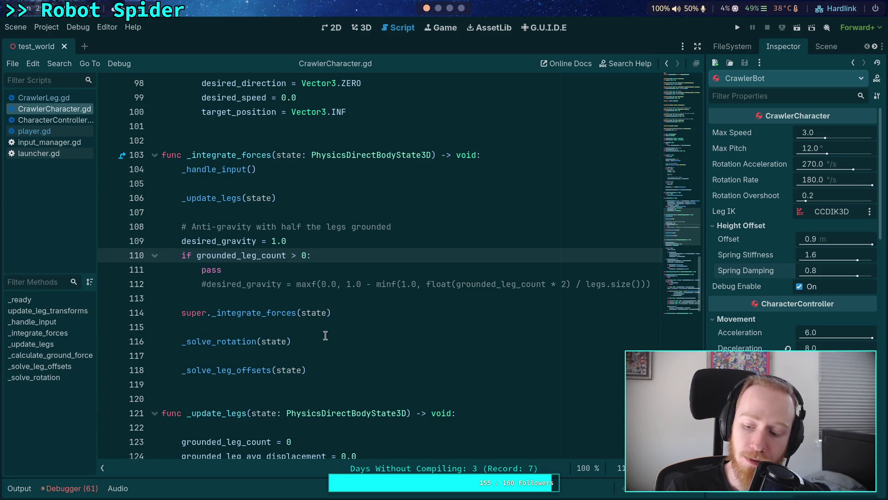
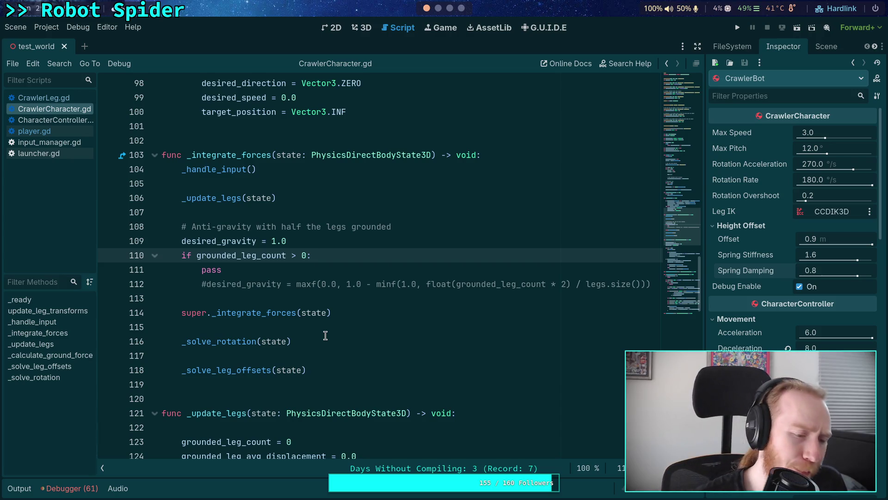
# Click blank line 113 in CrawlerCharacter.gd, then switch to the terminal with the git push output.
pyautogui.click(340, 298)
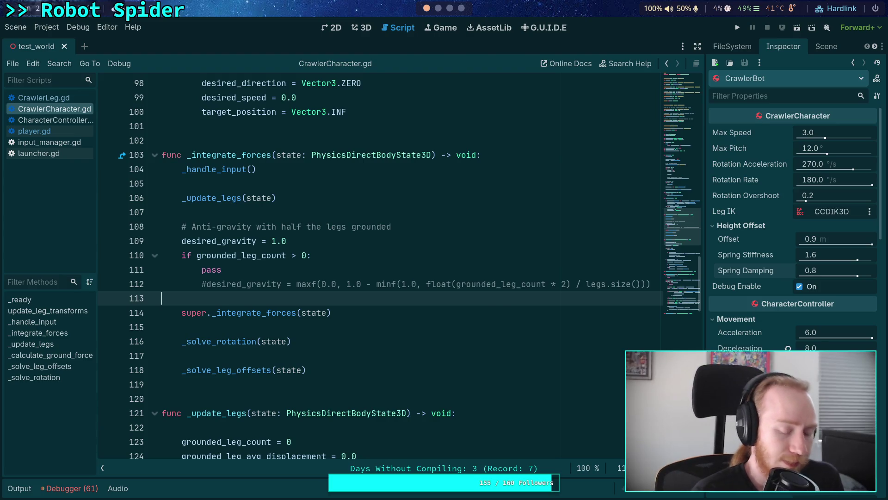
pyautogui.hotkey('alt', 'Tab')
pyautogui.press('super+2')
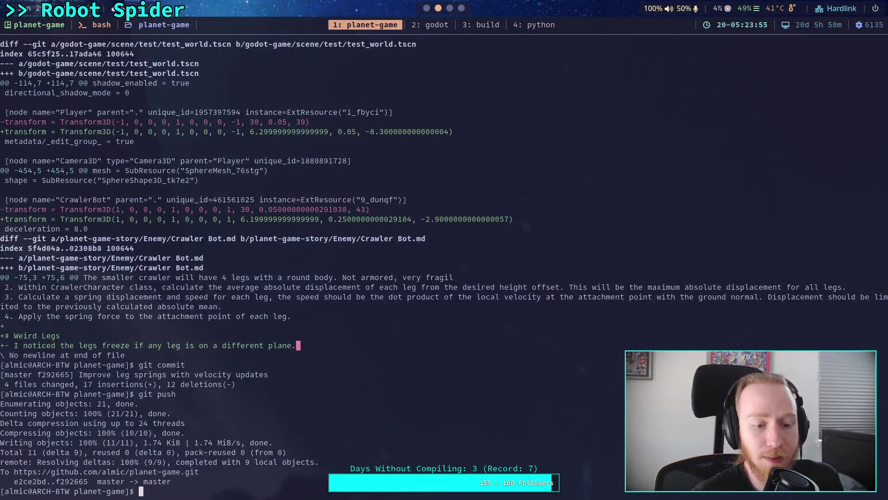
# In the Python REPL, enter the function header def calc_work(legs):.
pyautogui.click(539, 26)
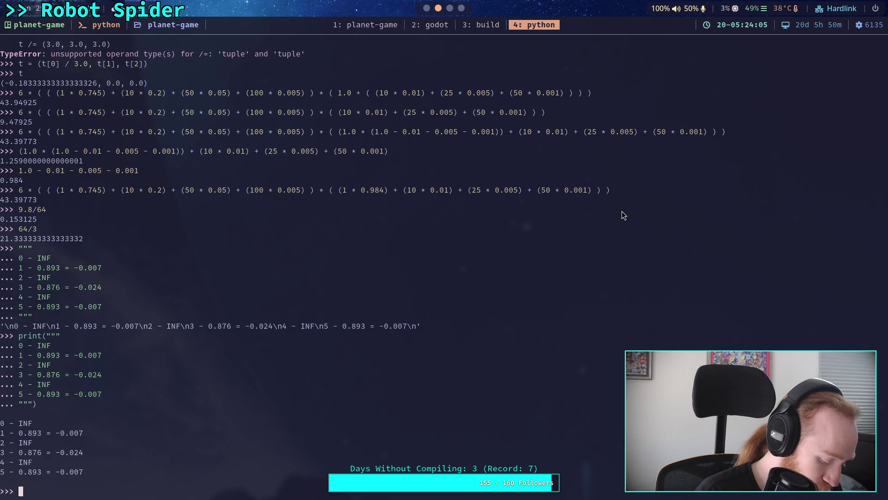
pyautogui.write('duf')
pyautogui.press('BackSpace')
pyautogui.press('BackSpace')
pyautogui.write('ef')
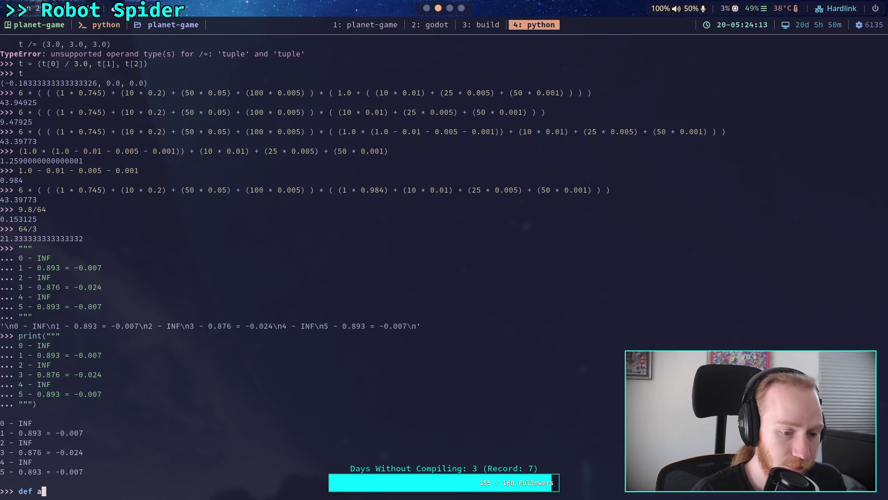
pyautogui.write(' cale')
pyautogui.write('_work(')
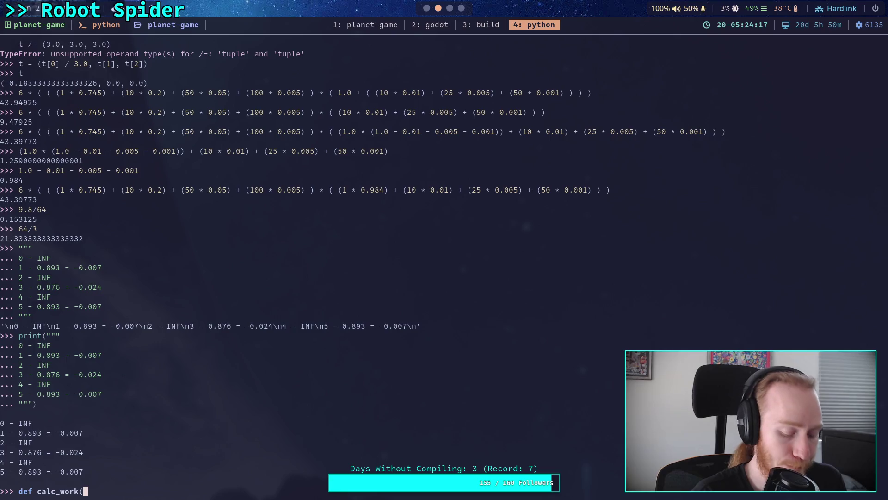
pyautogui.write('legs)')
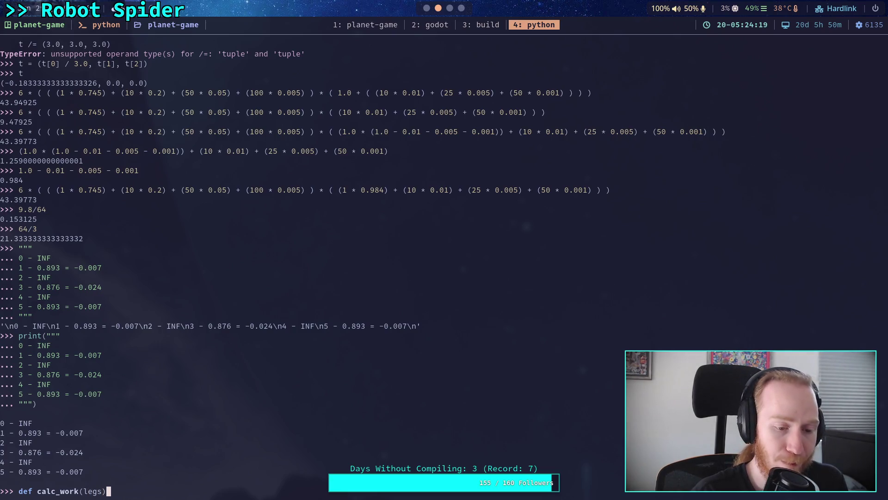
pyautogui.write(':')
pyautogui.press('Return')
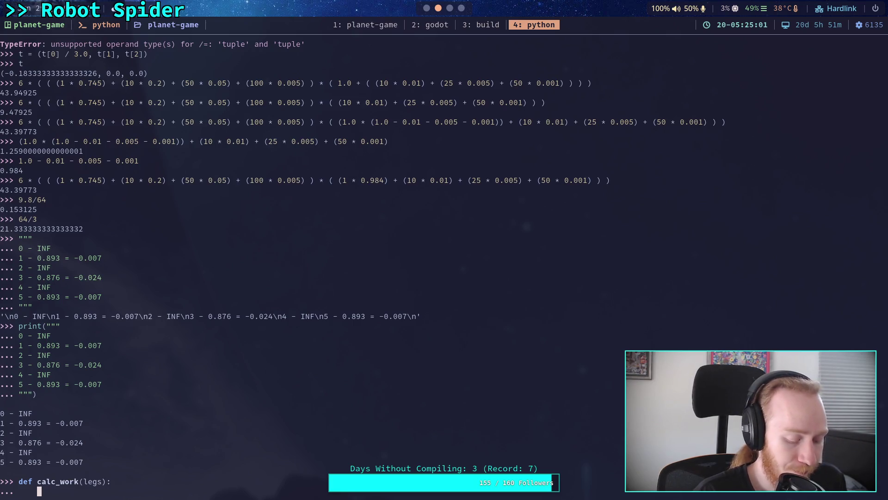
# Add total_work = 0.0 and a for loop adding 1.0 - l for each leg.
pyautogui.write('total')
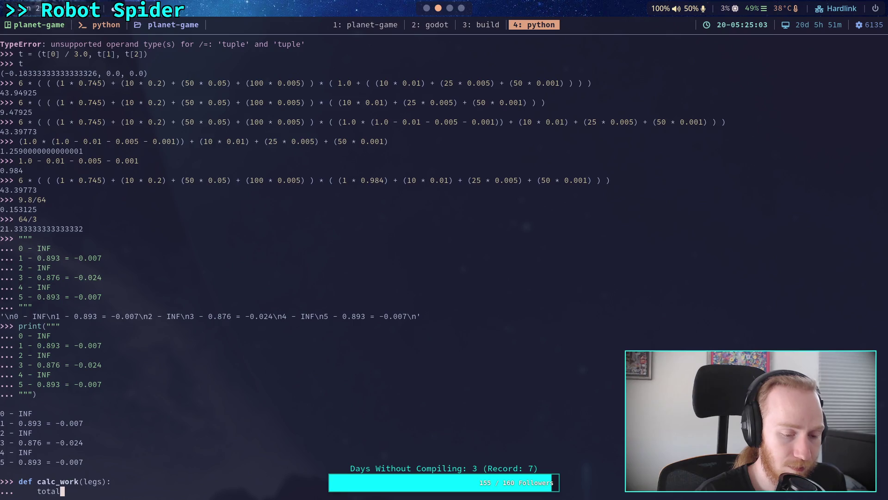
pyautogui.write('_work = 0.0')
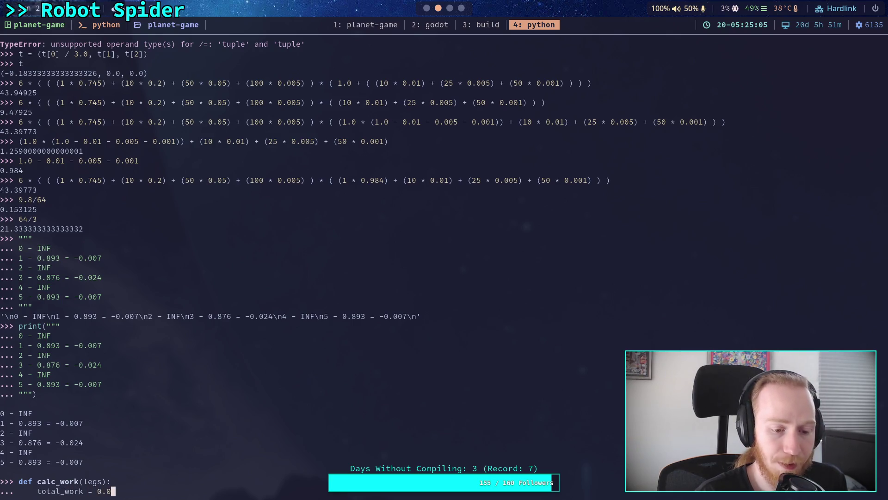
pyautogui.press('Return')
pyautogui.write('for ')
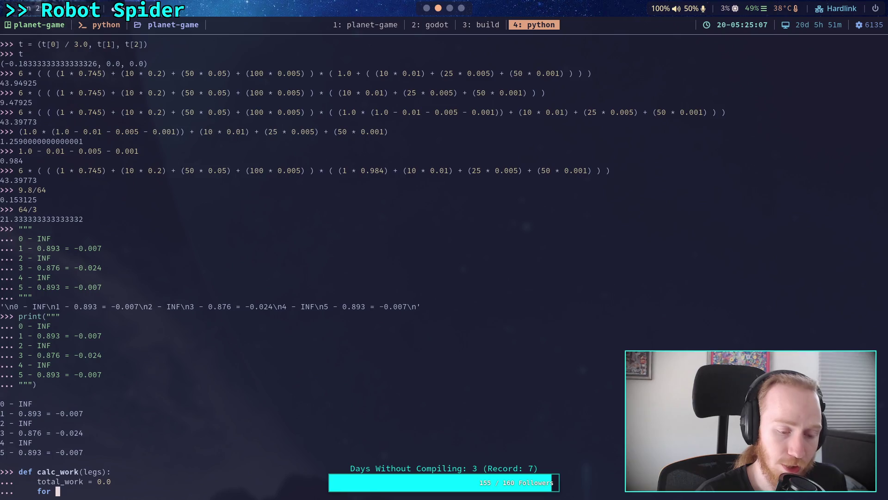
pyautogui.write('l in legs:')
pyautogui.press('Return')
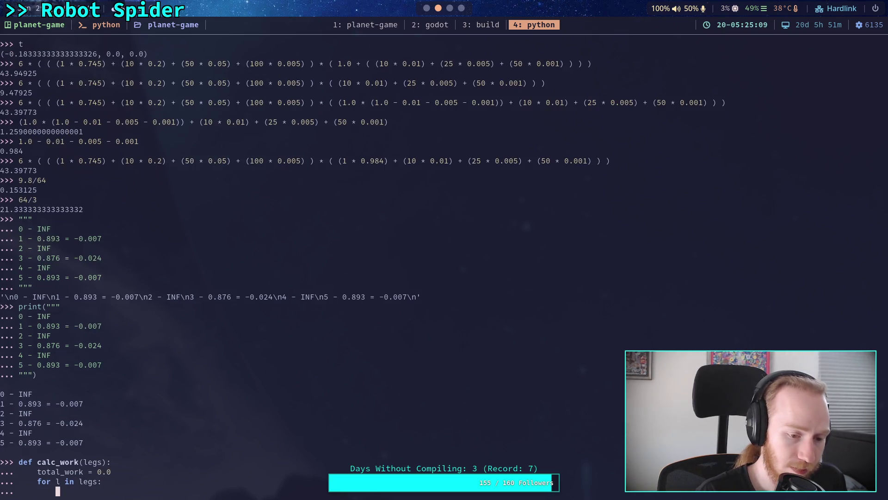
pyautogui.write('total_')
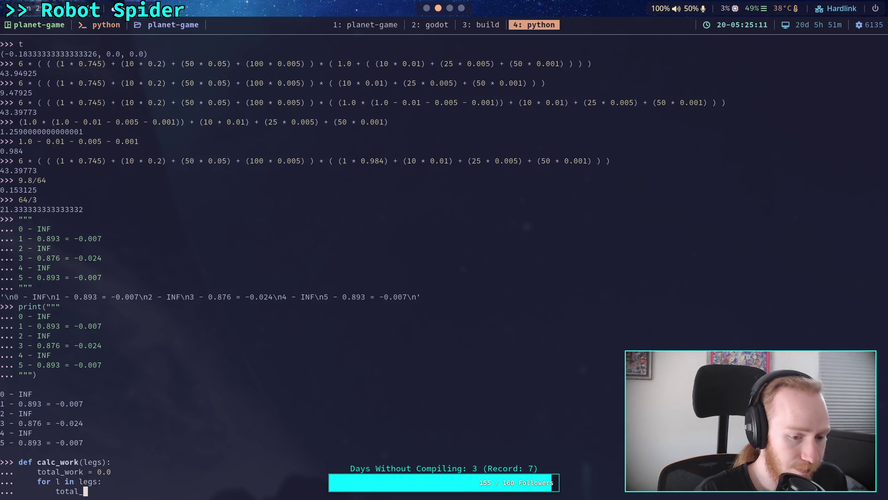
pyautogui.write('work += ')
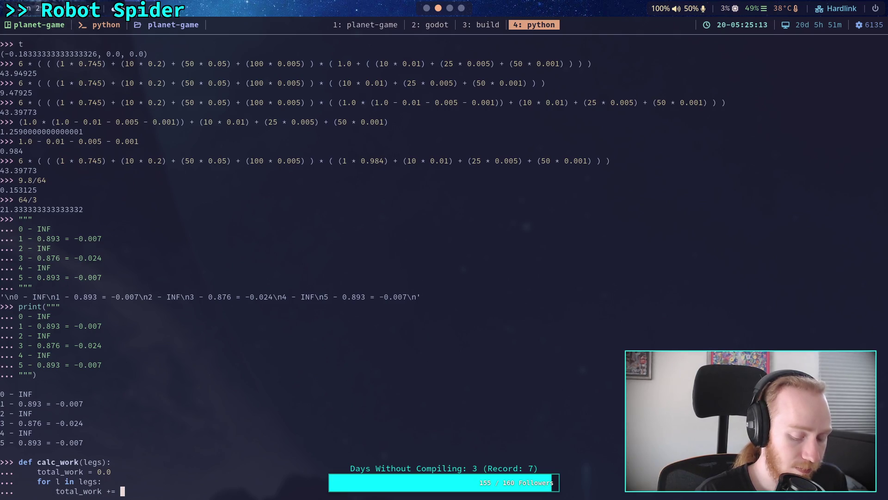
pyautogui.write('1')
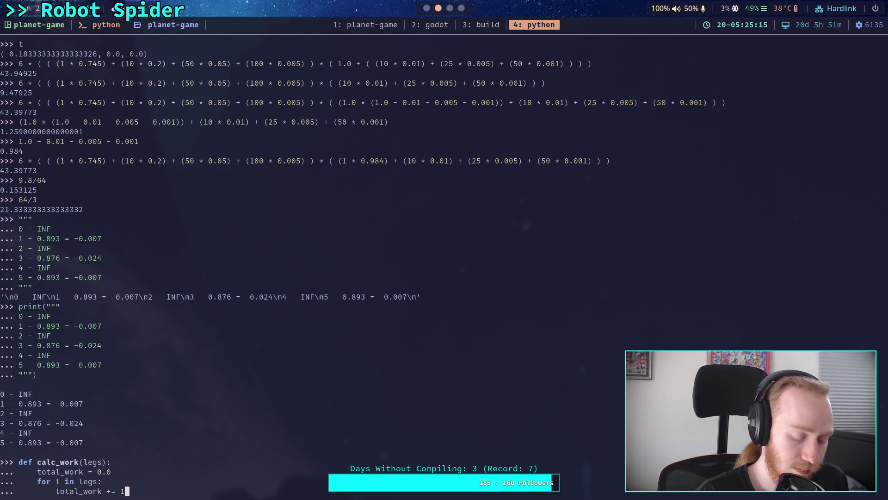
pyautogui.write(' - l')
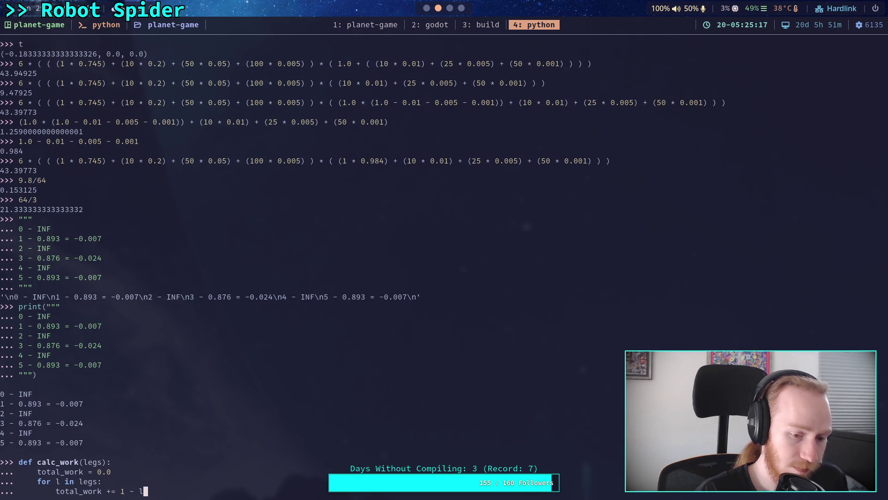
pyautogui.press('Left')
pyautogui.press('Left')
pyautogui.press('Left')
pyautogui.write('.0')
pyautogui.press('Right')
pyautogui.press('End')
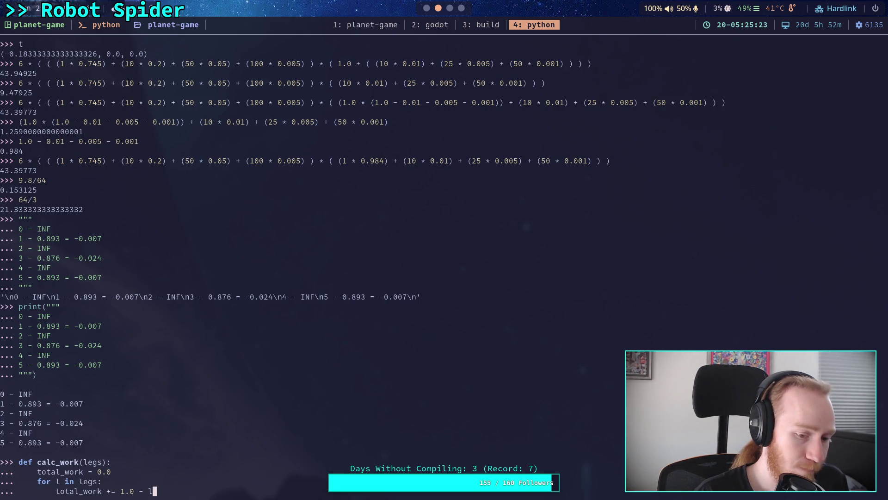
pyautogui.press('Return')
# End the function with print(total_work) and type the test call calc_work([0., 0., 1.0, 0.8]).
pyautogui.press('BackSpace')
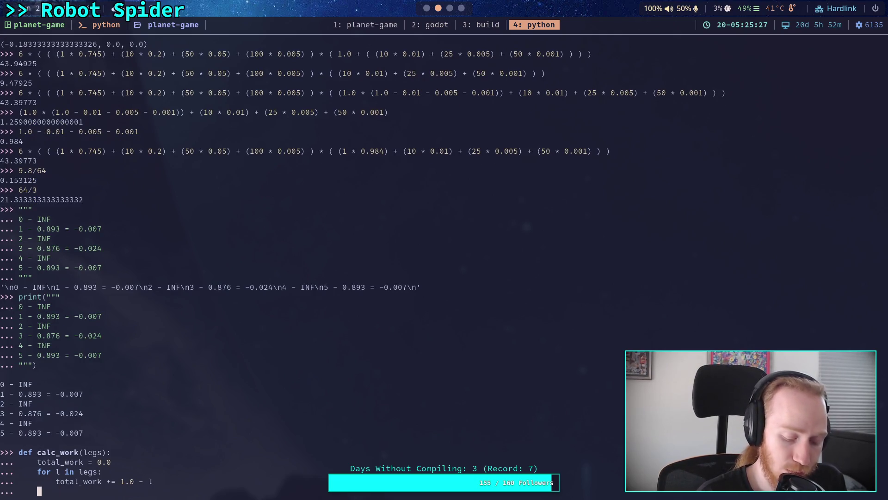
pyautogui.write('print(')
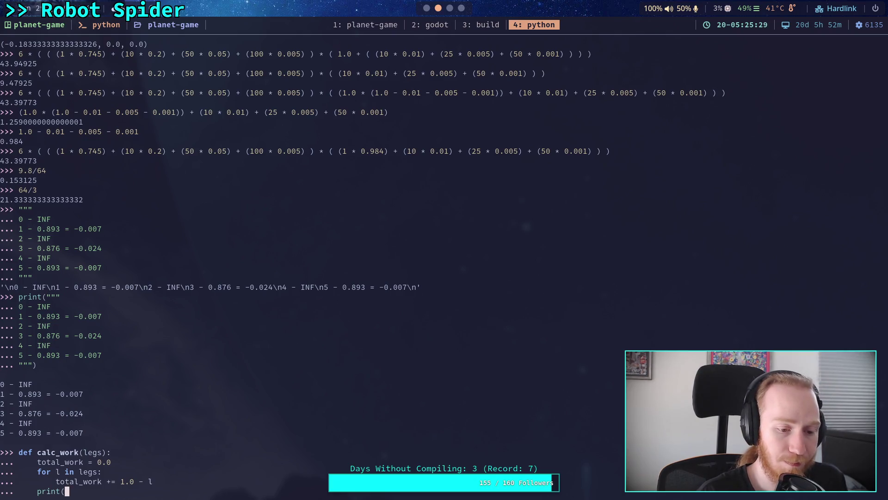
pyautogui.write('total_work)')
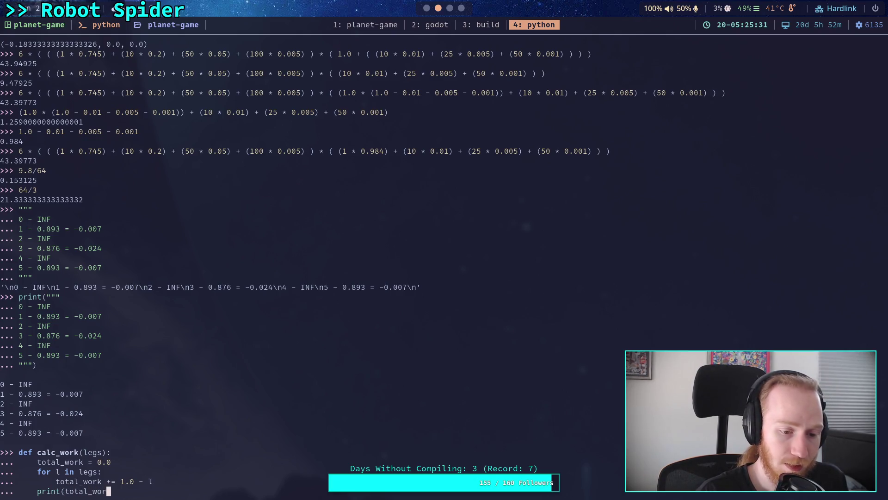
pyautogui.press('Return')
pyautogui.press('Return')
pyautogui.write('cal')
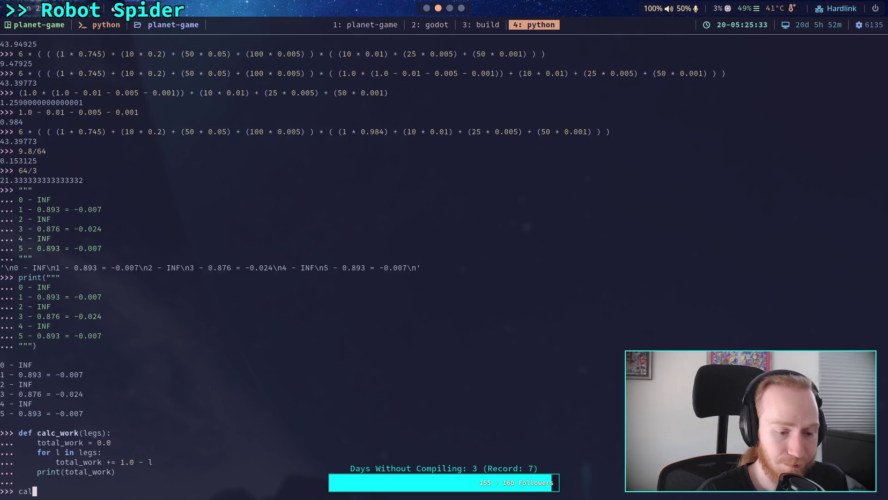
pyautogui.write('c_work(')
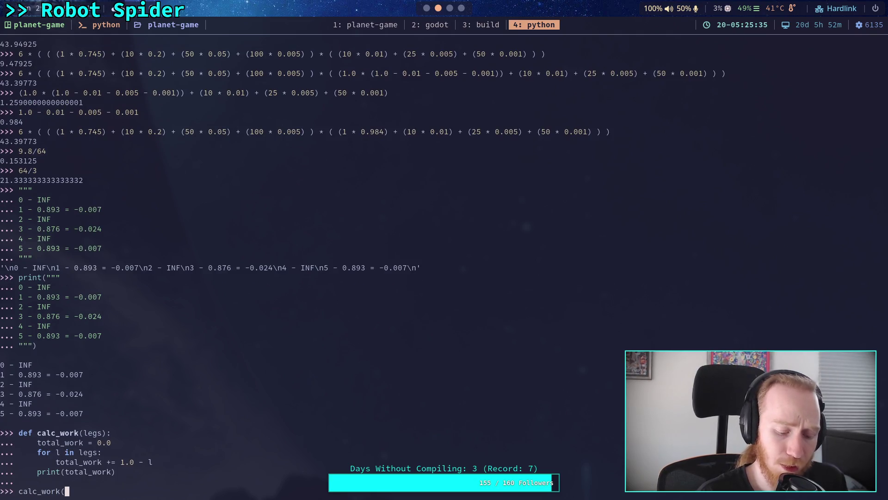
pyautogui.write('[0')
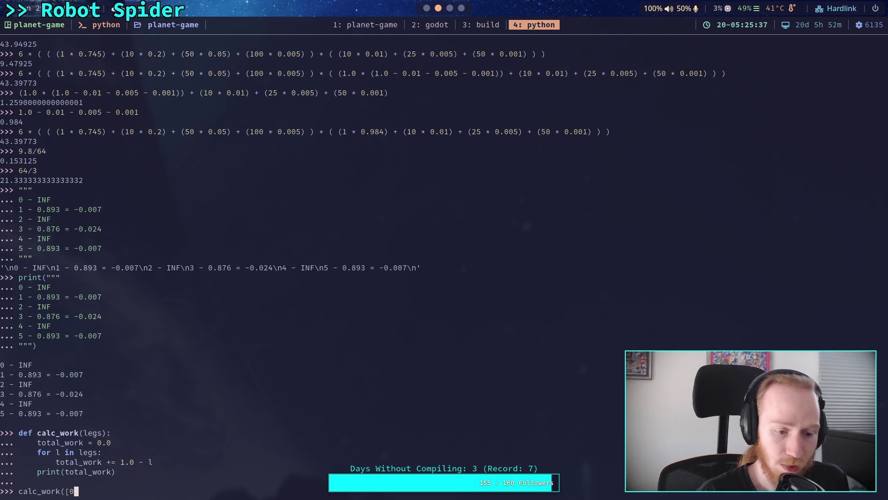
pyautogui.write('., 0., ')
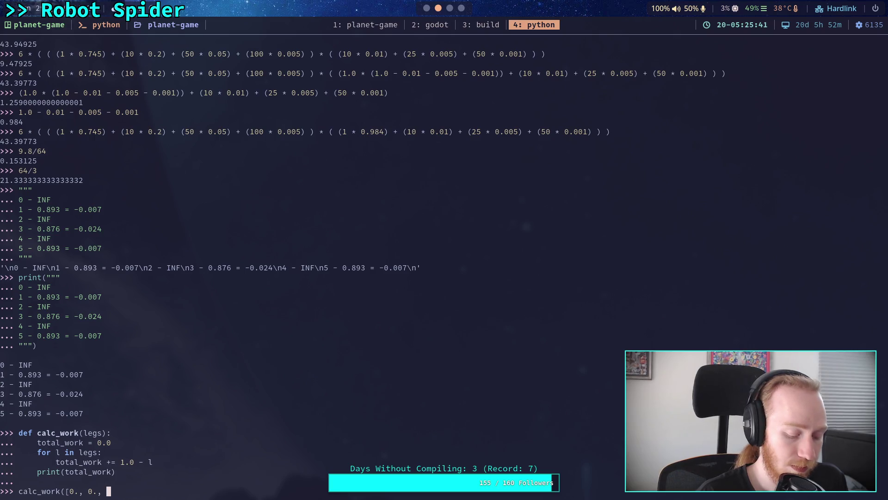
pyautogui.write('1.0, ')
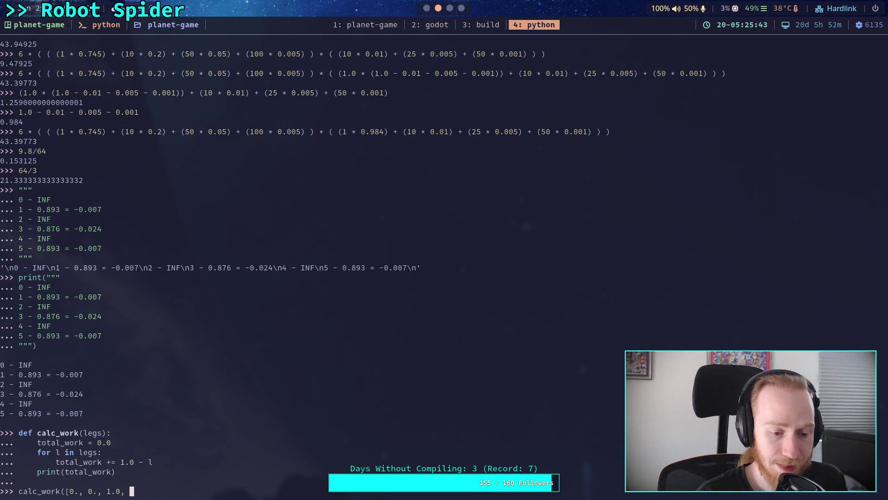
pyautogui.write('0.')
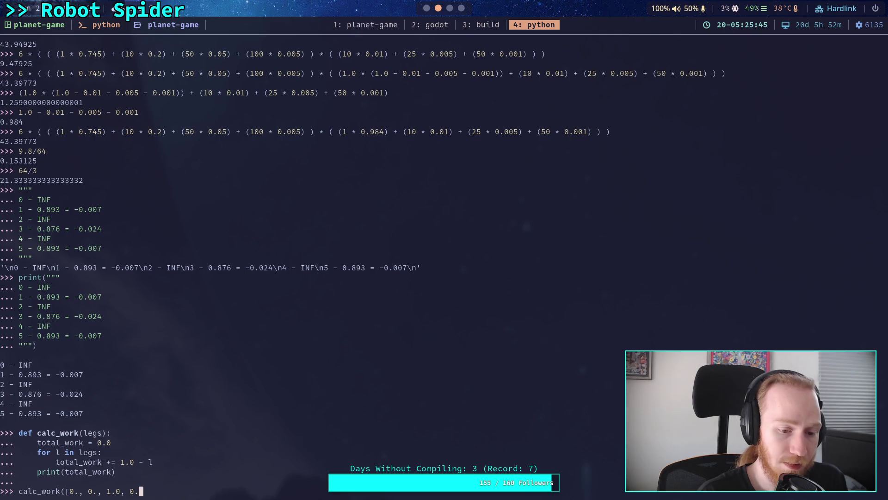
pyautogui.write('8])')
# Run calc_work([0., 0., 1.0, 0.8]), which prints 2.2.
pyautogui.press('Left')
pyautogui.press('Left')
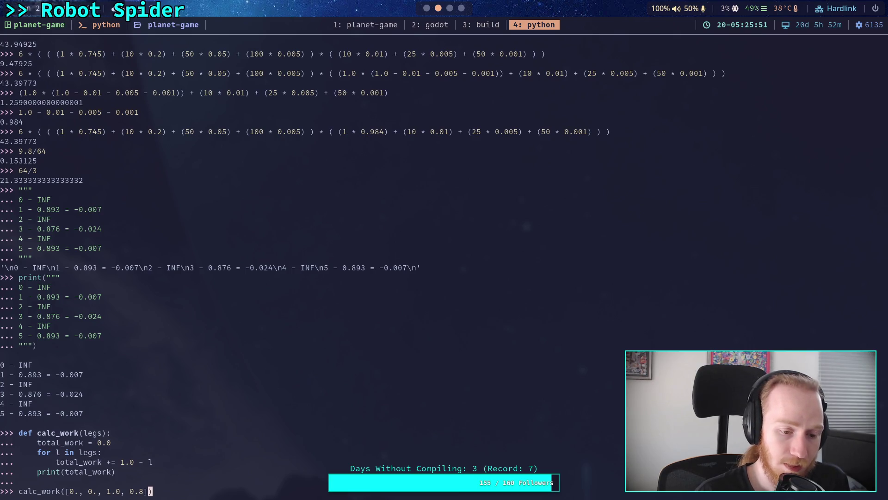
pyautogui.write(',')
pyautogui.press('BackSpace')
pyautogui.press('BackSpace')
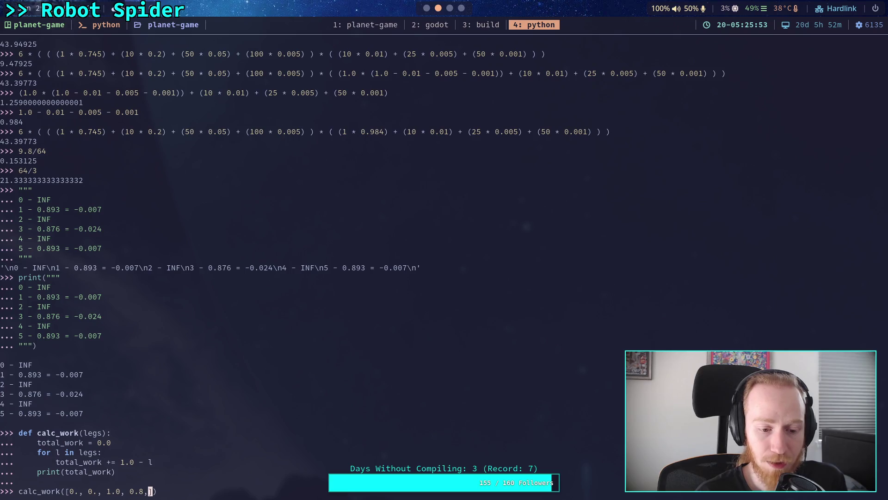
pyautogui.press('End')
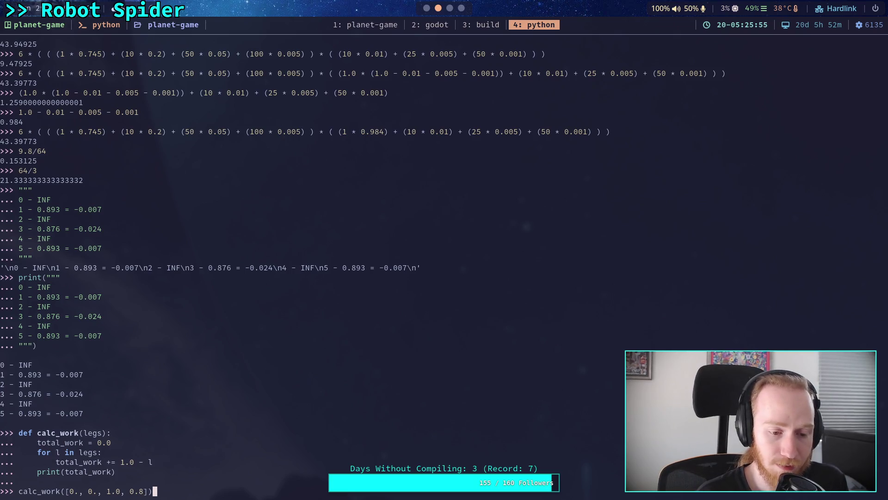
pyautogui.press('Return')
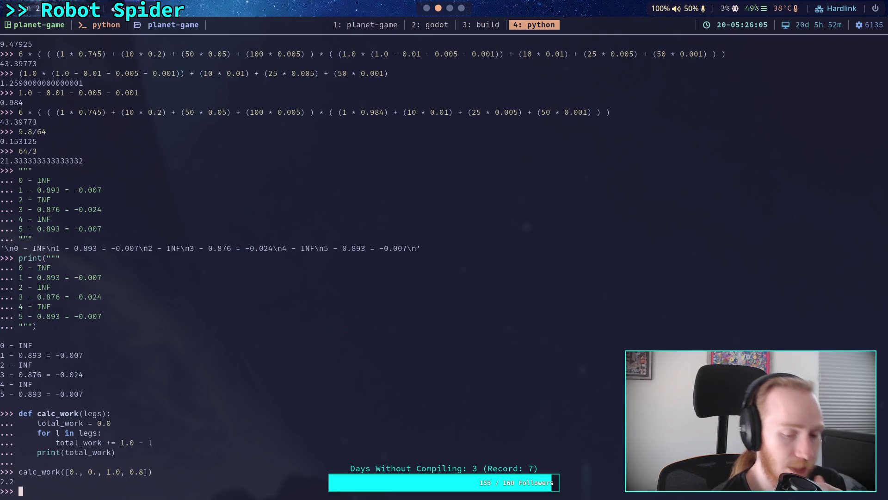
# Re-enter the calc_work definition with the loop line total_work += 1.0 - l.
pyautogui.press('Up')
pyautogui.press('Up')
pyautogui.press('Up')
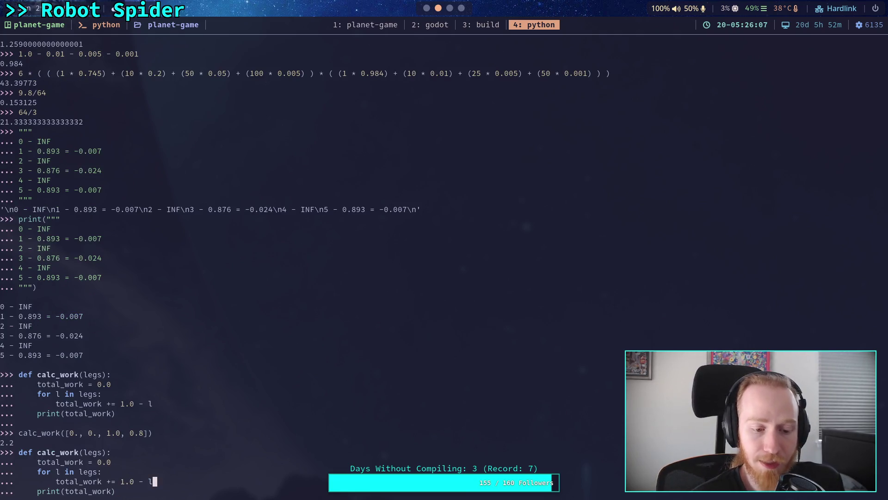
pyautogui.press('BackSpace')
pyautogui.press('BackSpace')
pyautogui.press('BackSpace')
pyautogui.press('BackSpace')
pyautogui.press('BackSpace')
pyautogui.press('BackSpace')
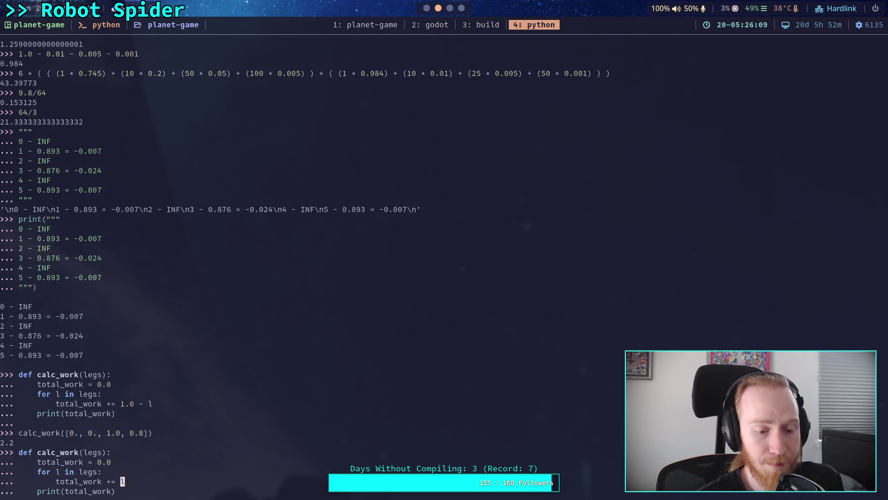
pyautogui.press('Right')
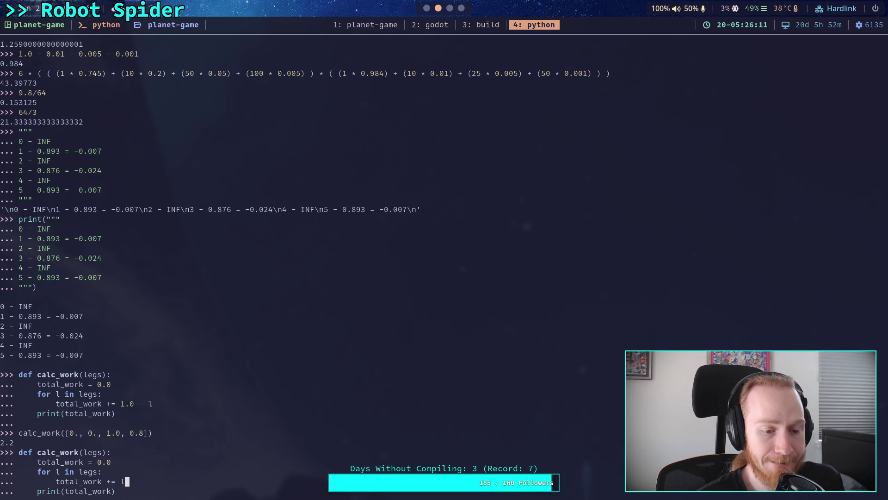
pyautogui.press('Left')
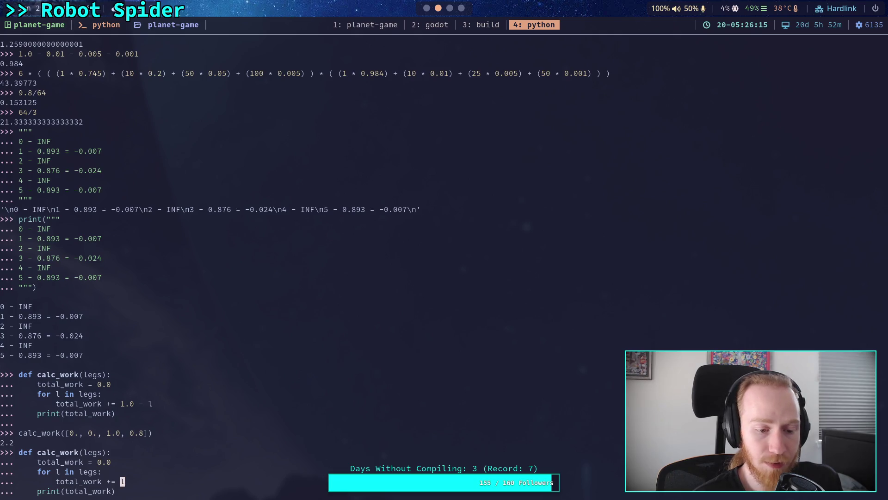
pyautogui.write('1.0 -')
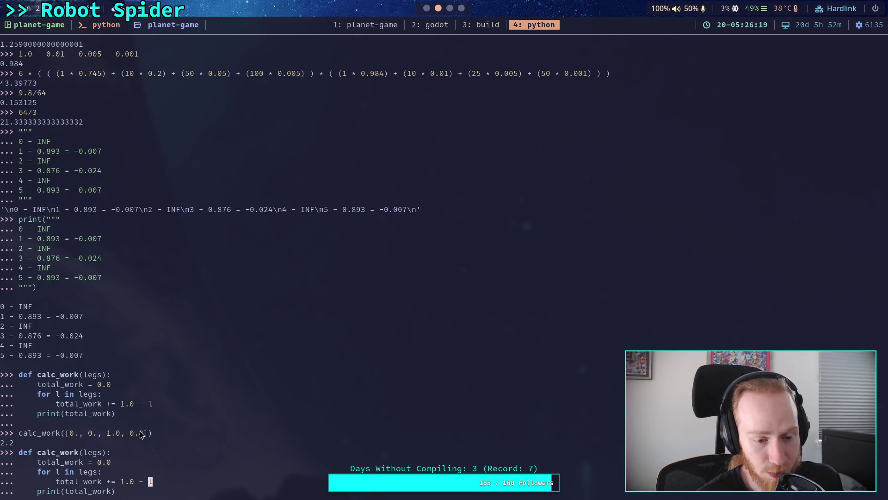
pyautogui.press('Down')
pyautogui.press('Return')
pyautogui.press('Return')
pyautogui.press('Up')
pyautogui.press('Up')
pyautogui.press('Up')
pyautogui.press('Up')
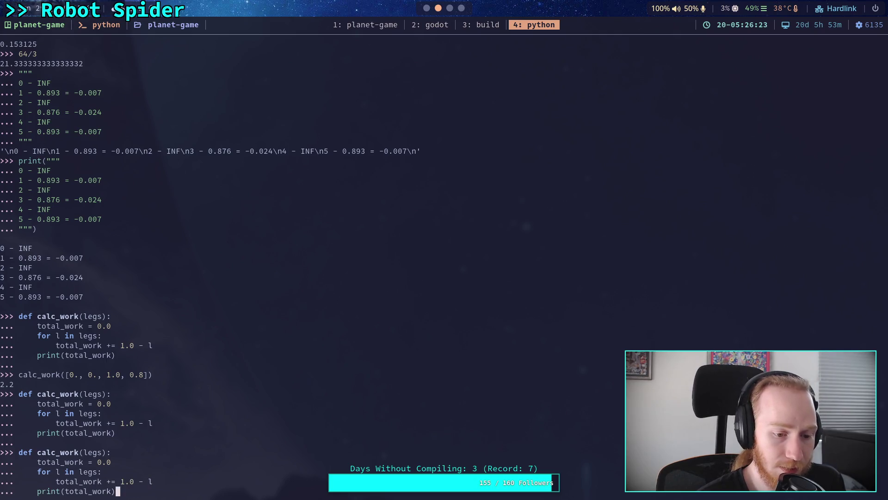
# Edit the recalled call to calc_work([1., 1., 0.0, 0.2]) and run it, getting 1.8.
pyautogui.press('Left')
pyautogui.press('Left')
pyautogui.press('Left')
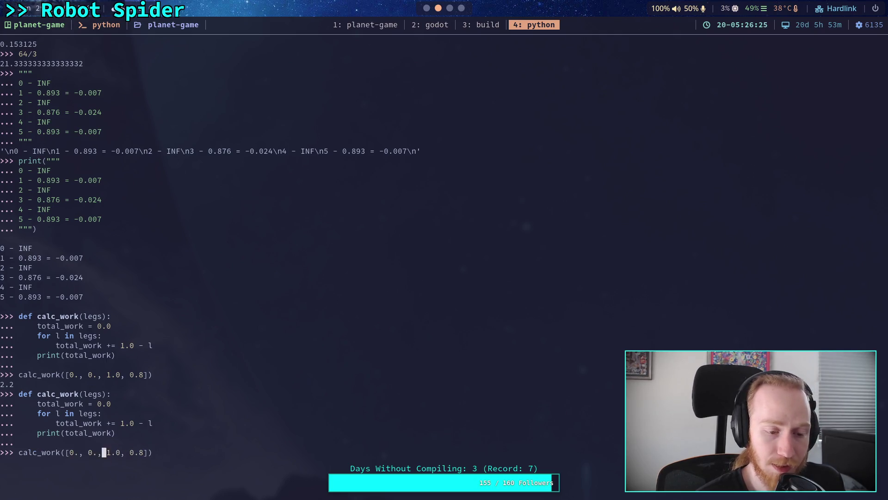
pyautogui.press('Right')
pyautogui.press('Right')
pyautogui.press('Right')
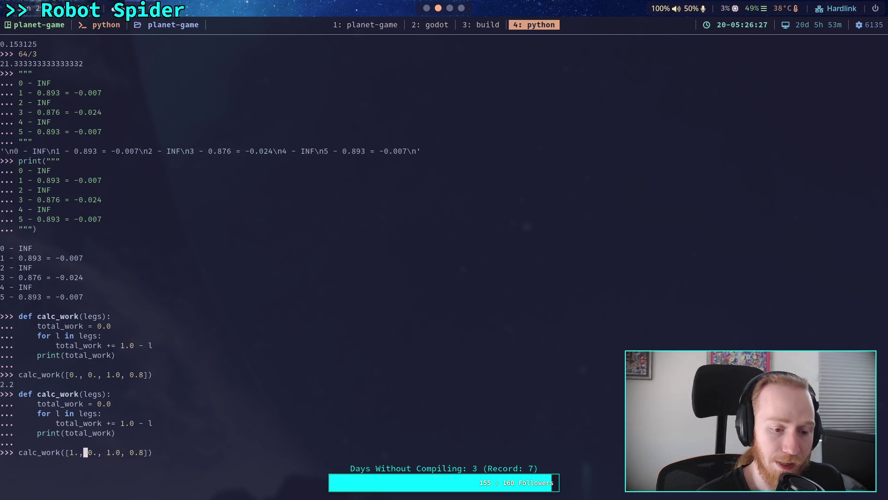
pyautogui.press('Up')
pyautogui.press('Down')
pyautogui.press('Down')
pyautogui.press('Down')
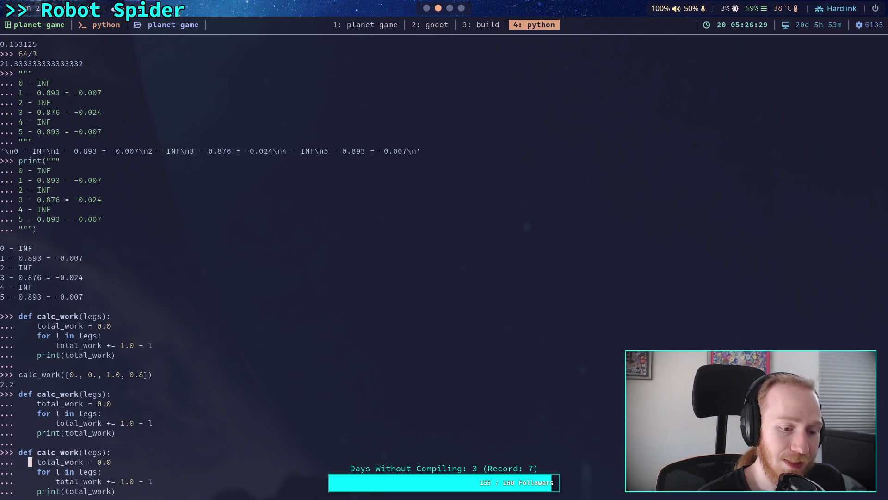
pyautogui.press('Left')
pyautogui.press('Left')
pyautogui.press('Left')
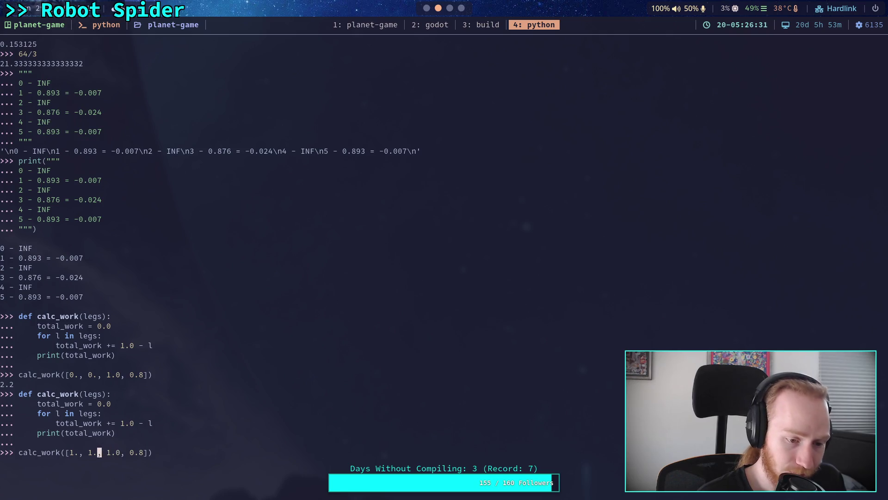
pyautogui.press('Right')
pyautogui.press('Right')
pyautogui.press('Right')
pyautogui.press('BackSpace')
pyautogui.write('0')
pyautogui.press('Right')
pyautogui.press('Right')
pyautogui.press('Right')
pyautogui.press('Right')
pyautogui.press('BackSpace')
pyautogui.write('2')
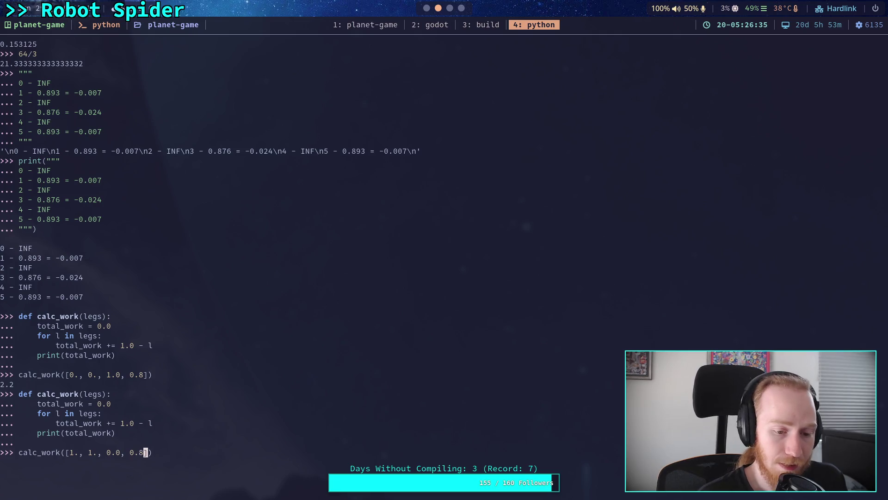
pyautogui.write('5')
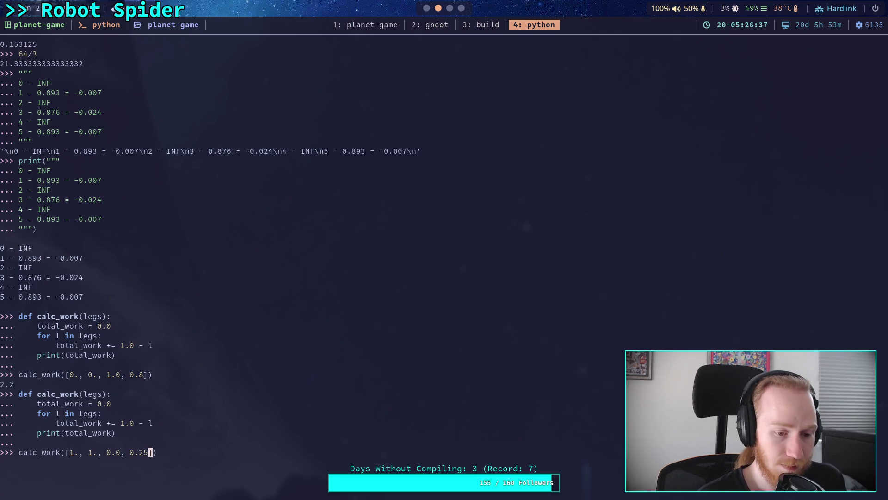
pyautogui.press('BackSpace')
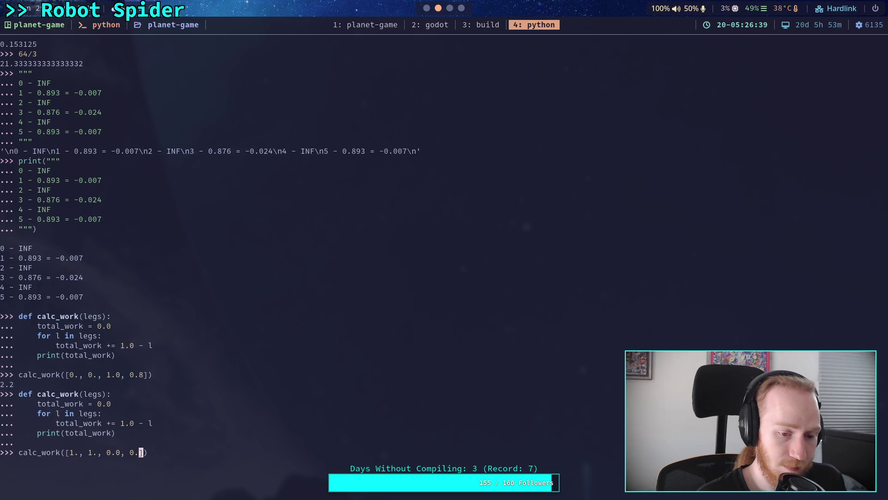
pyautogui.write('2')
pyautogui.press('Return')
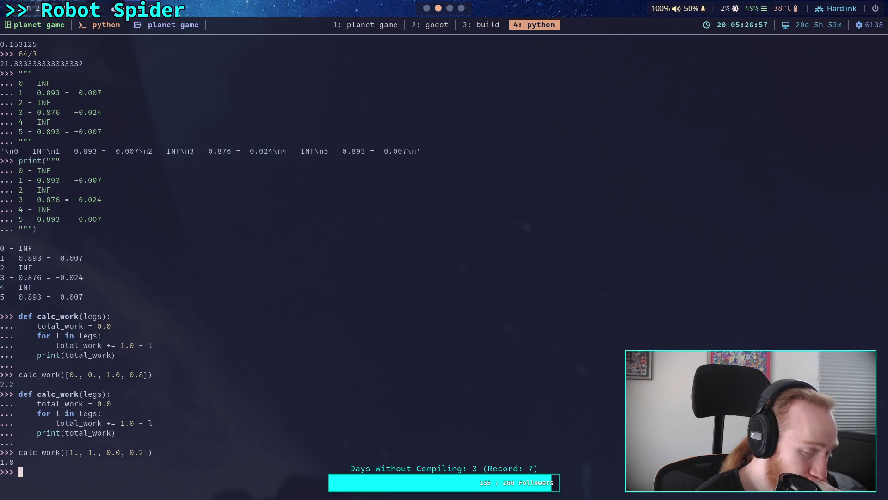
pyautogui.press('Up')
# Extend the call to calc_work([1., 1., 0.707, 0.0, 0.0, 0.0]) and run it, printing 3.293.
pyautogui.press('Left')
pyautogui.press('Left')
pyautogui.press('Left')
pyautogui.press('Right')
pyautogui.press('Right')
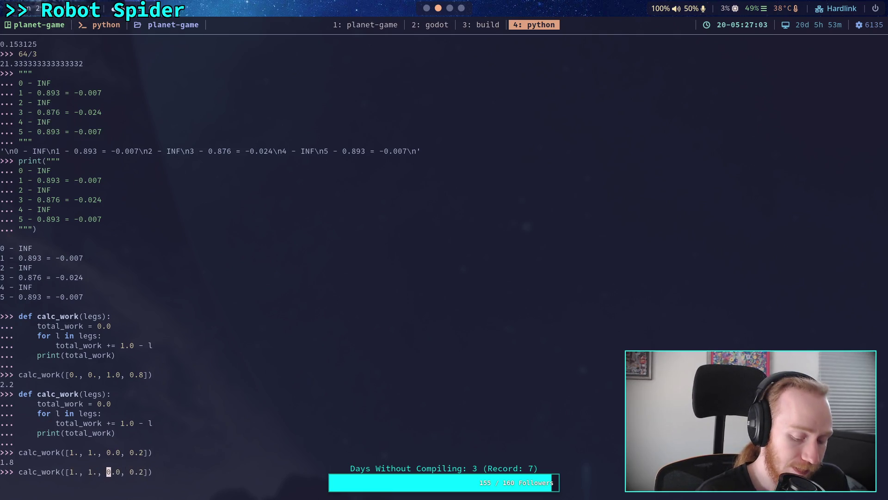
pyautogui.write('0.')
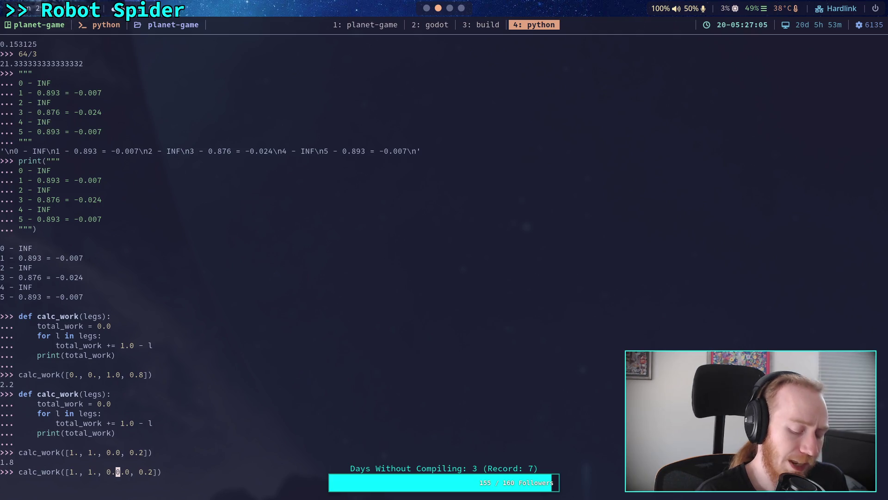
pyautogui.write('707')
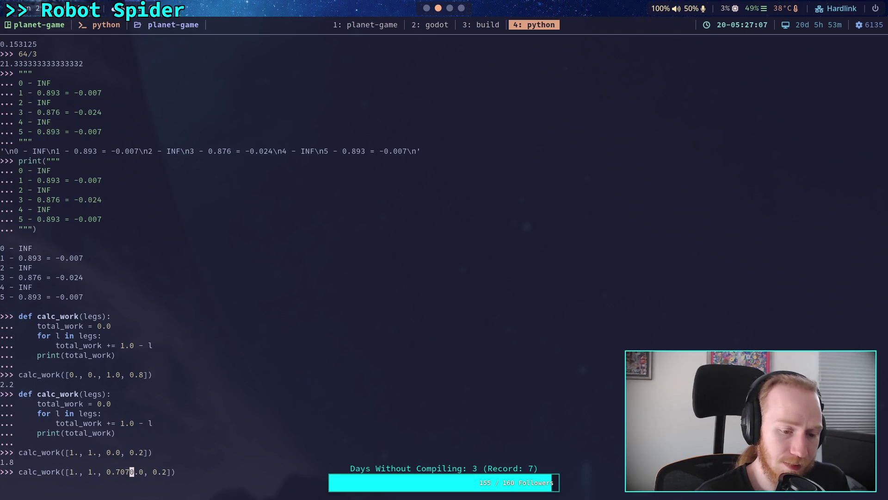
pyautogui.write(',')
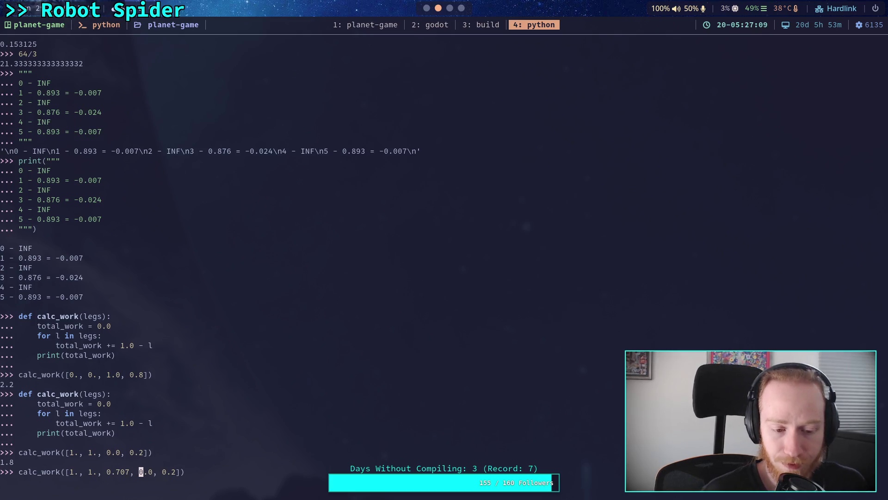
pyautogui.press('Right')
pyautogui.press('Right')
pyautogui.press('Right')
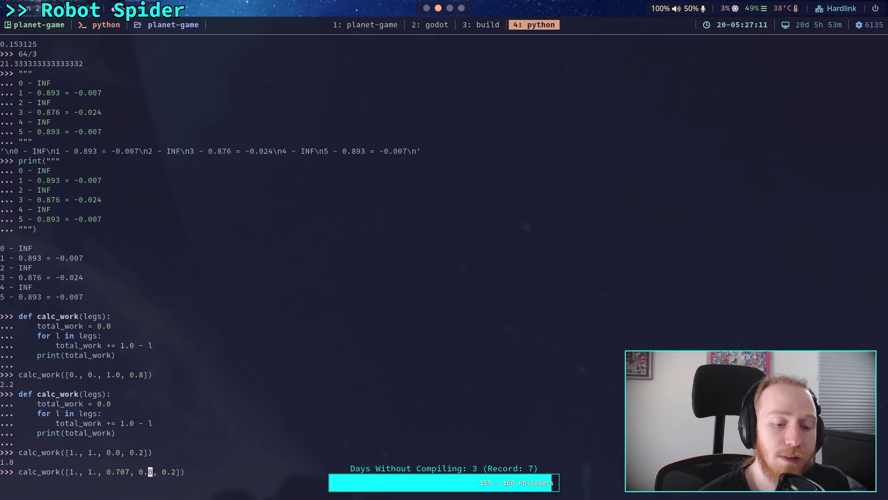
pyautogui.press('Right')
pyautogui.press('Right')
pyautogui.press('Right')
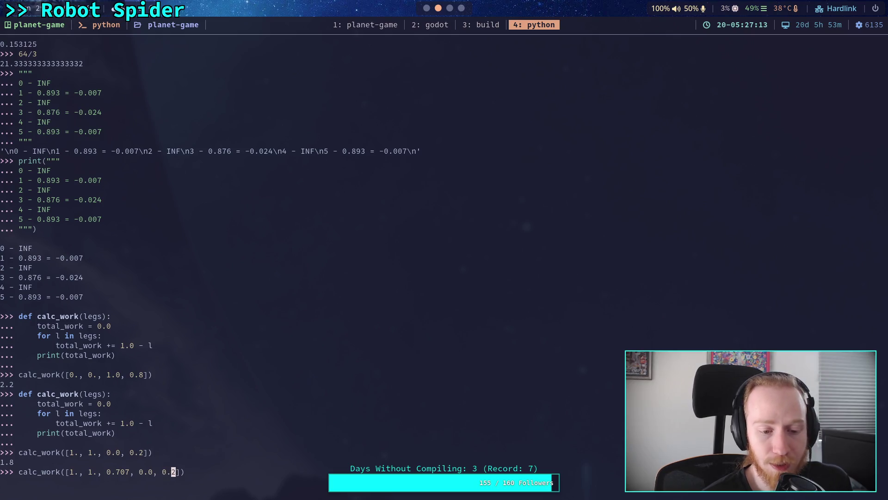
pyautogui.write(', 0.0,')
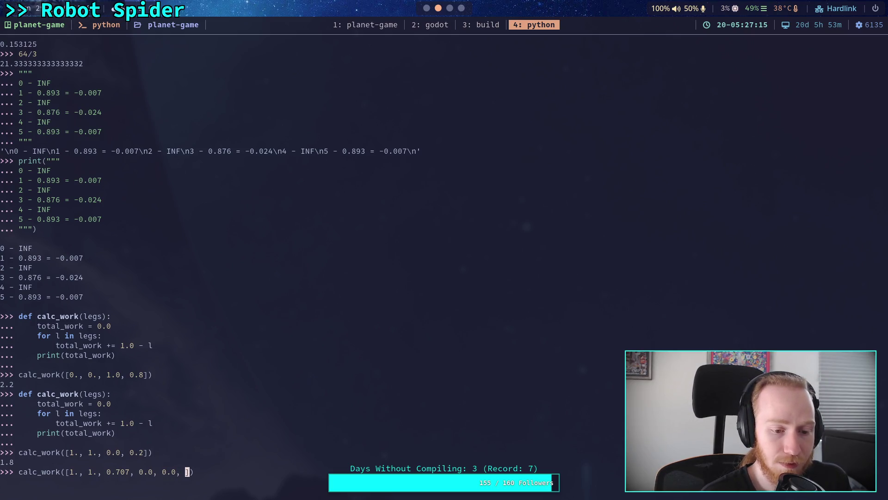
pyautogui.press('Right')
pyautogui.press('Right')
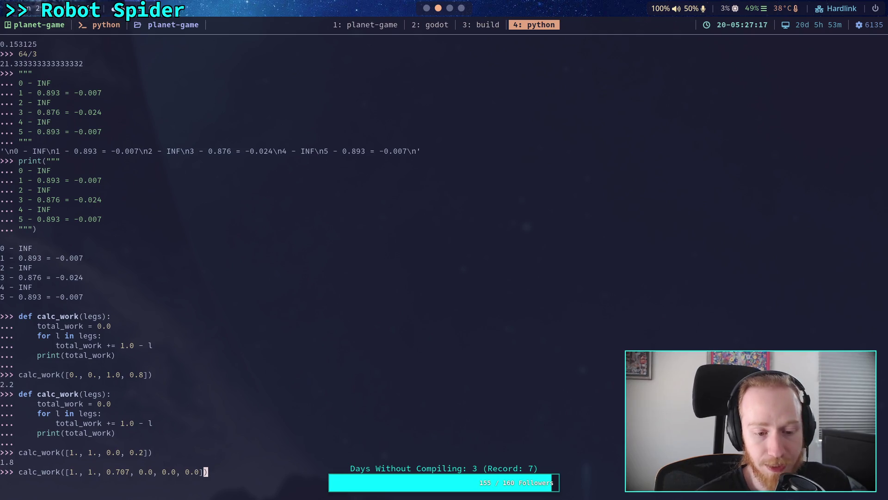
pyautogui.press('Return')
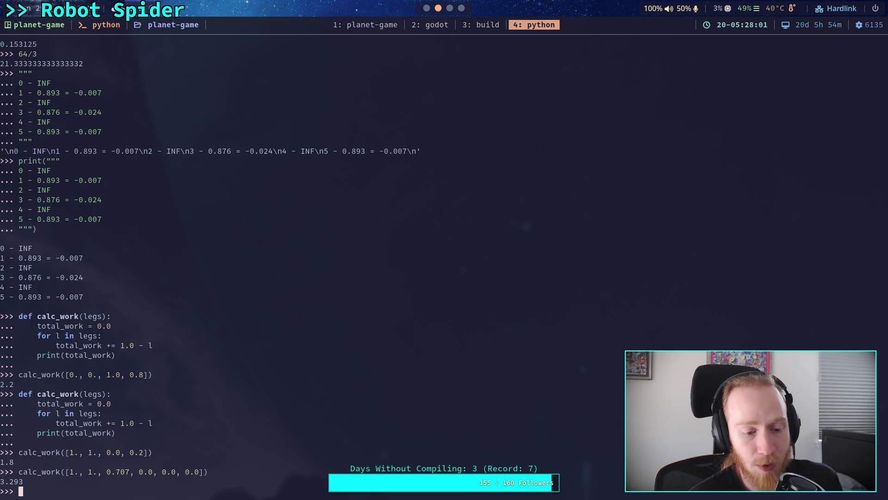
pyautogui.moveTo(135, 472); pyautogui.dragTo(200, 470)
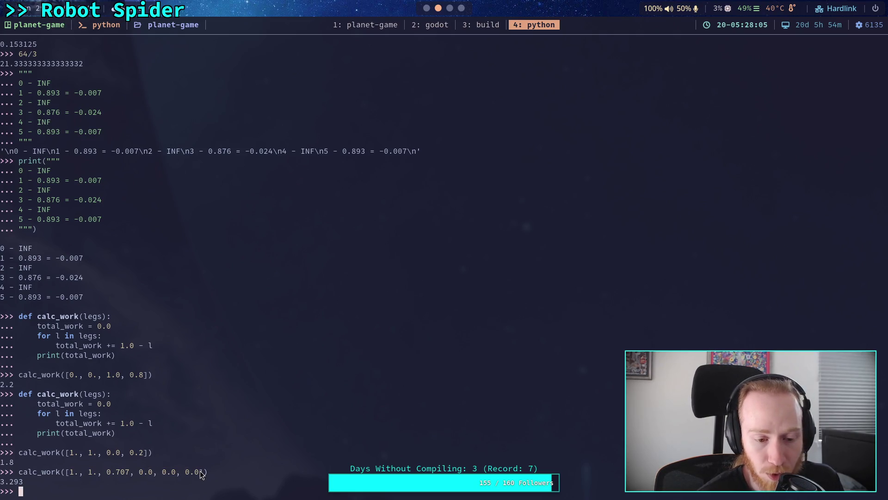
pyautogui.doubleClick(140, 473)
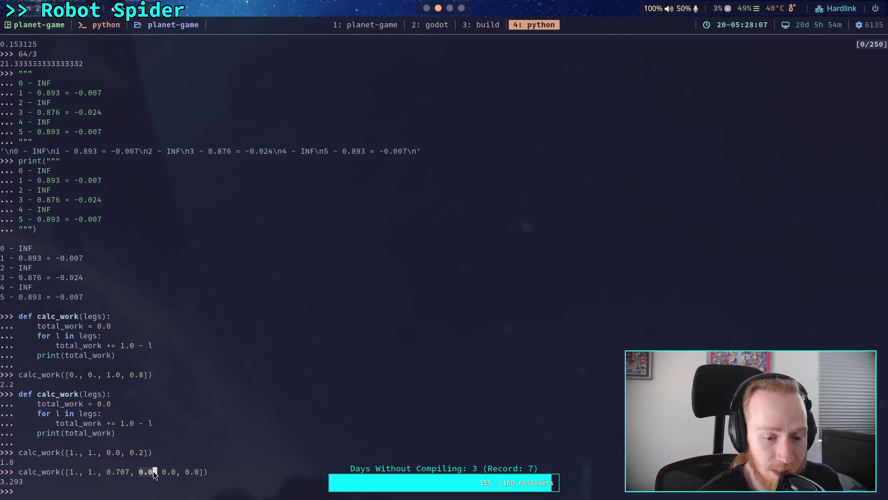
pyautogui.doubleClick(116, 472)
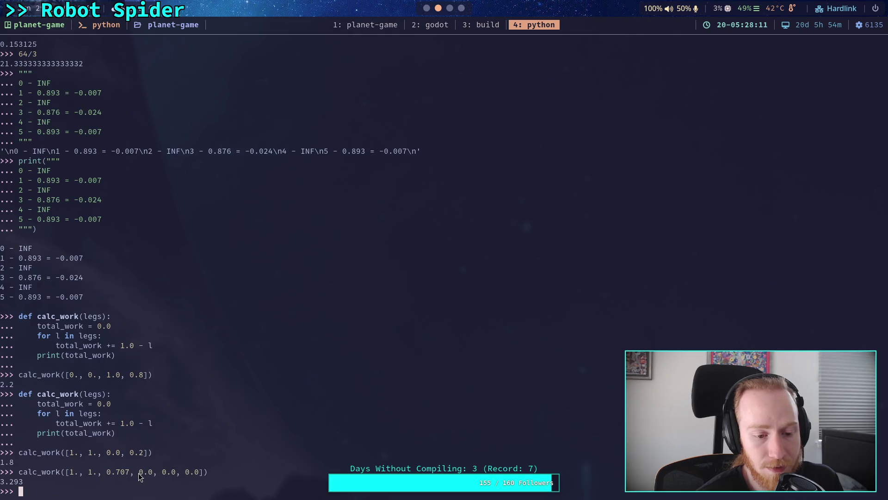
pyautogui.moveTo(107, 473); pyautogui.dragTo(129, 471)
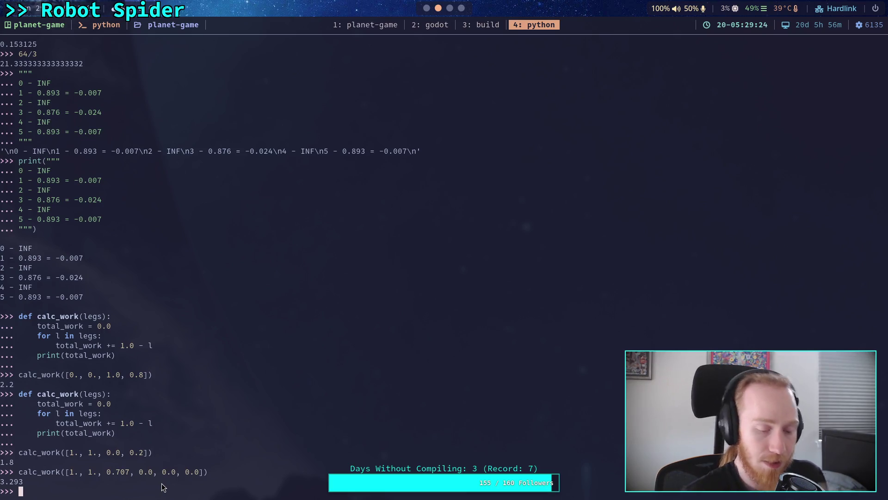
# Recall the calc_work definition and replace print(total_work) with a line starting shared_work =.
pyautogui.press('Up')
pyautogui.press('Up')
pyautogui.press('Up')
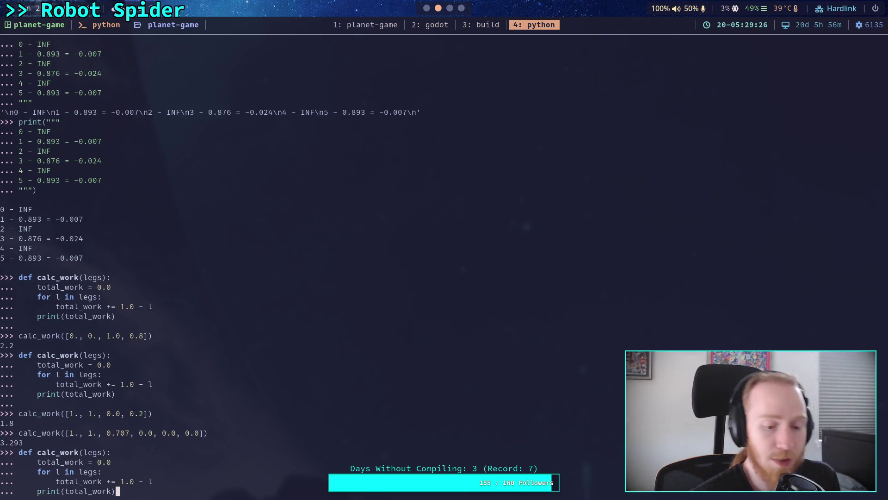
pyautogui.press('BackSpace')
pyautogui.press('BackSpace')
pyautogui.press('BackSpace')
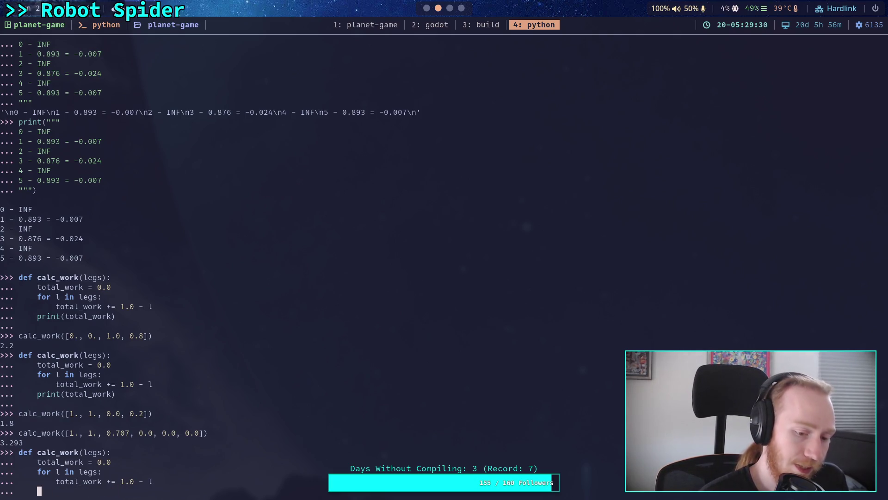
pyautogui.write('shared_')
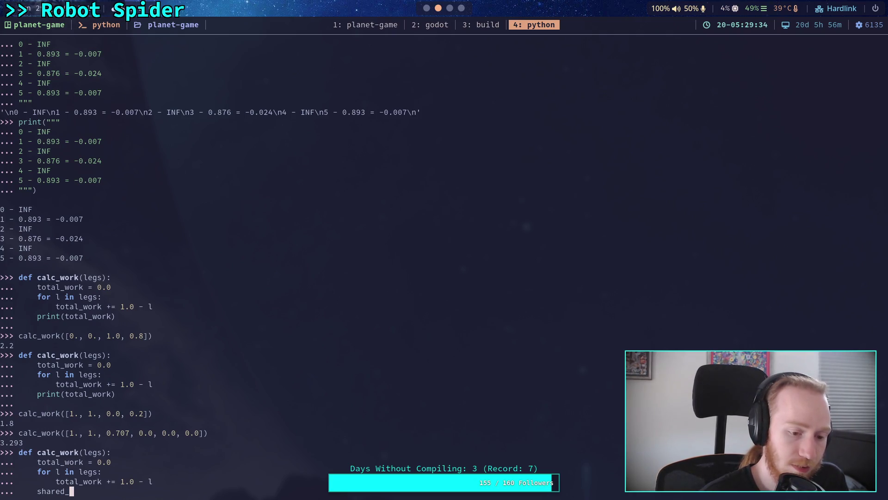
pyautogui.write('work')
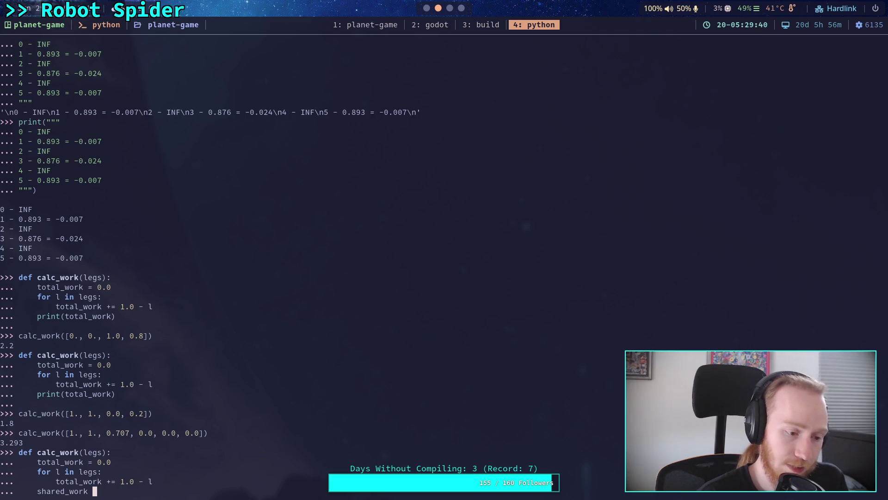
pyautogui.write(' =')
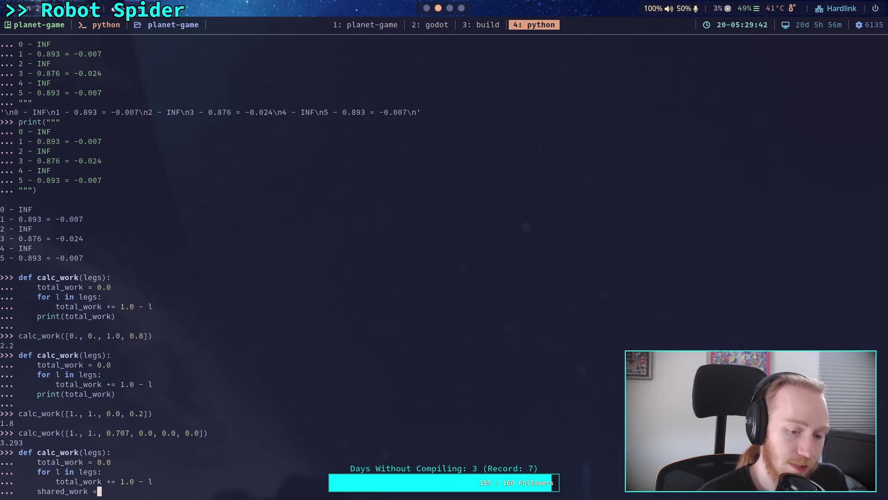